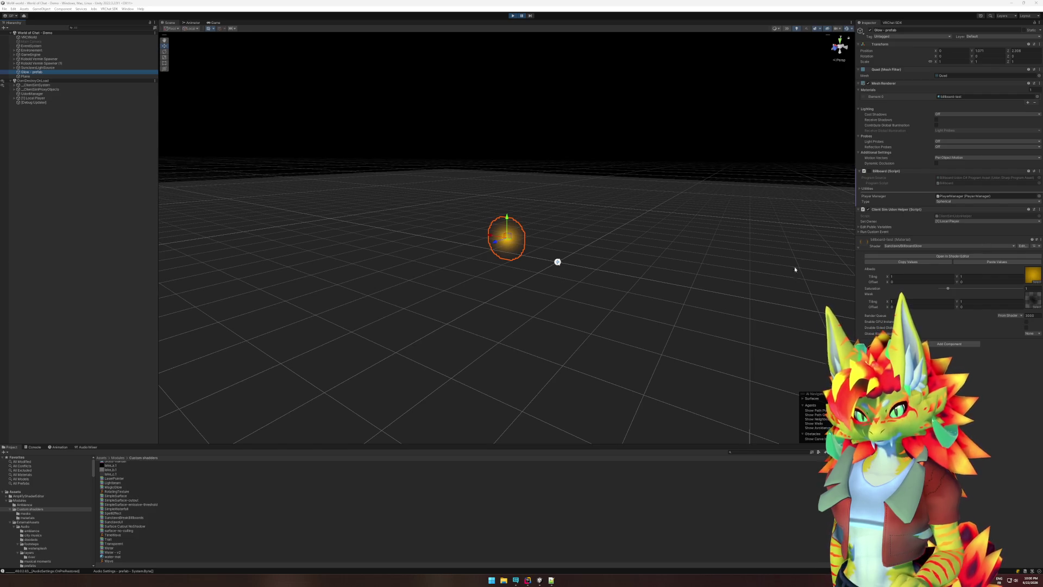
- Switch the Glow material to the Custom > VR_Billboard_Flame shader and view it in the Game view
click(938, 245)
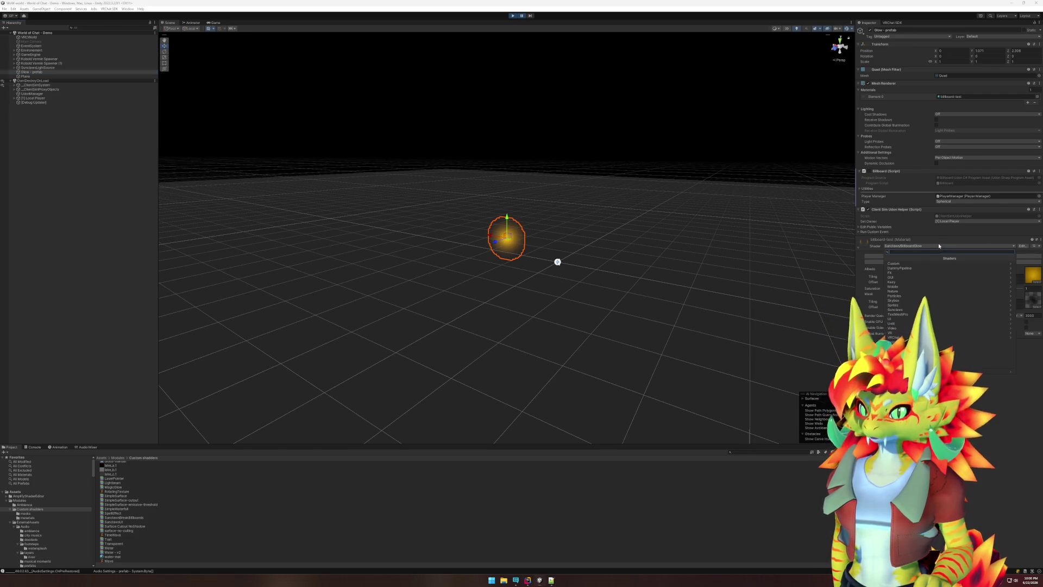
click(913, 263)
click(912, 268)
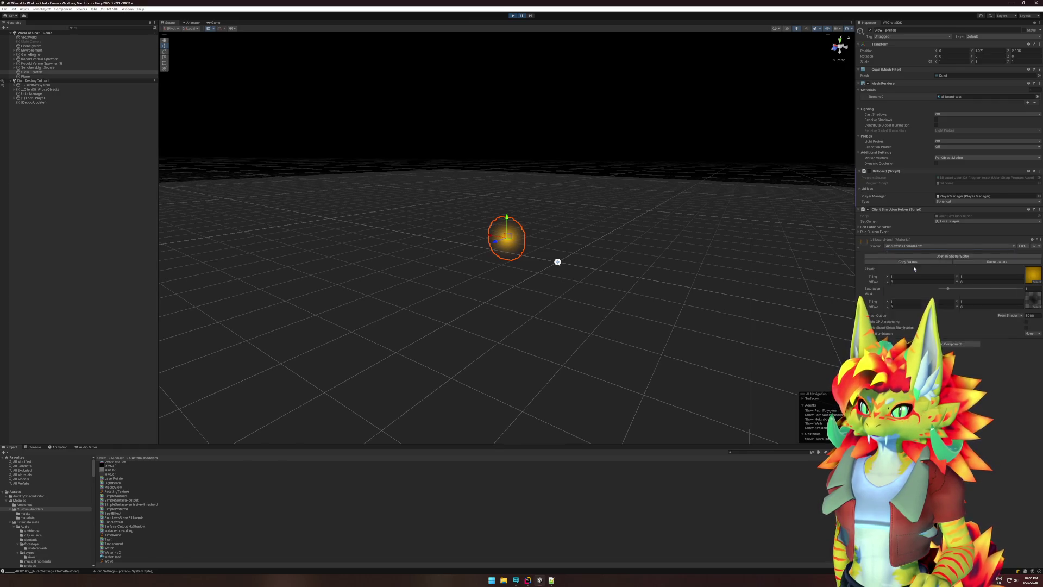
click(216, 23)
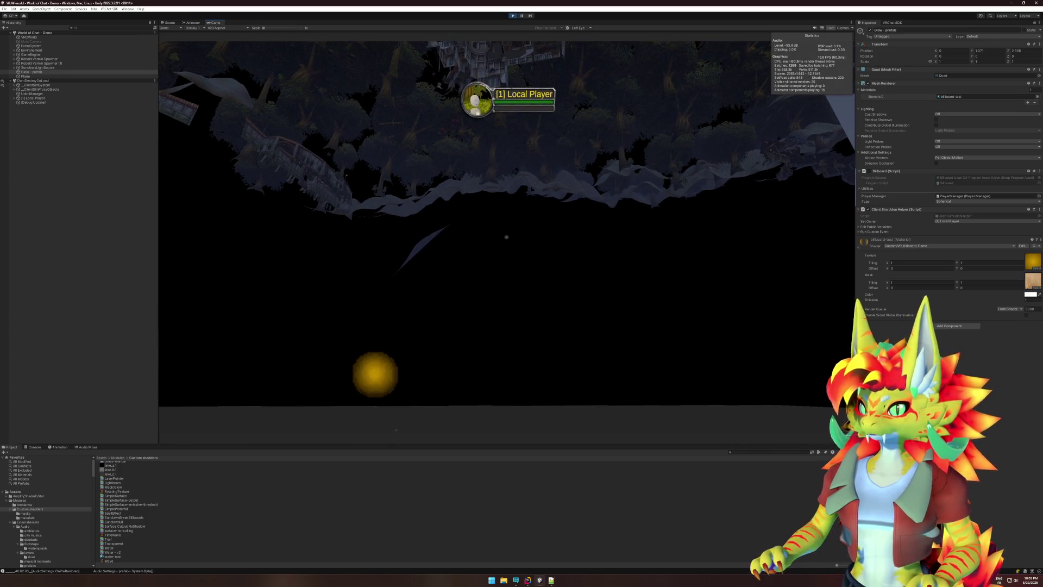
- Leave Unity's Game view and bring up the billboard flame shader source in JetBrains Rider
key(super)
key(Escape)
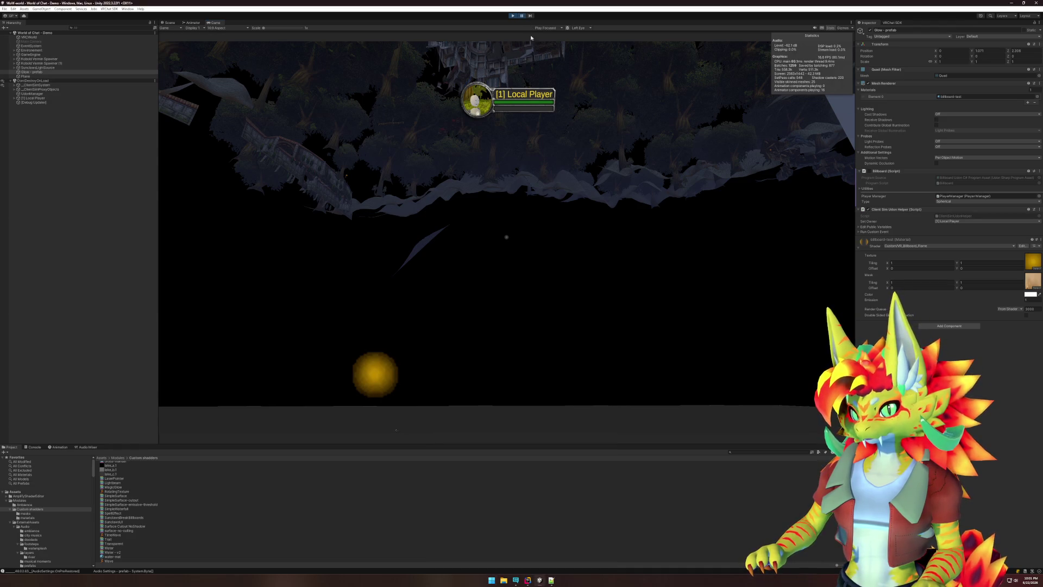
key(alt+Tab)
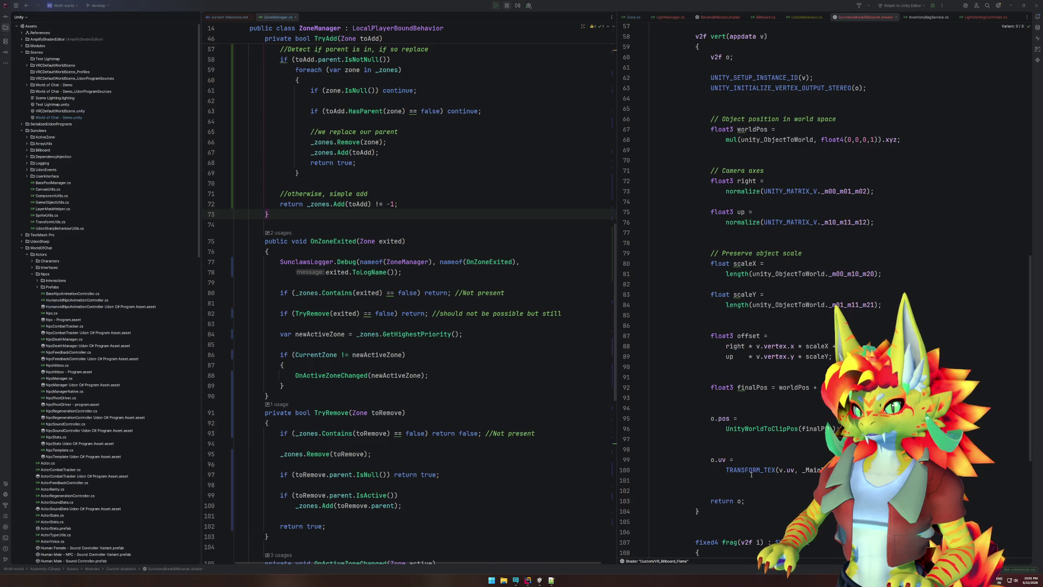
- Replace the old vertex position block with the pasted billboard code and indent it
mouse_move(747, 486)
mouse_down()
mouse_move(739, 154)
mouse_move(775, 332)
mouse_up()
text(float3 worldPos = mul(unity_ObjectToWorld, float4(v.vertex.xyz,1)).xyz;      float3 cameraRight = UNITY_MATRIX_V[0].xyz;     float3 cameraUp    = UNITY_MATRIX_V[1].xyz;      float3 pivot = mul(unity_ObjectToWorld, float4(0,0,0,1)).xyz;      float3 offset =         cameraRight * v.vertex.x +         cameraUp * v.vertex.y;       worldPos = pivot + offset;       o.pos = UnityWorldToClipPos(worldPos);     o.uv = TRANSFORM_TEX(v.uv, _MainTex);)
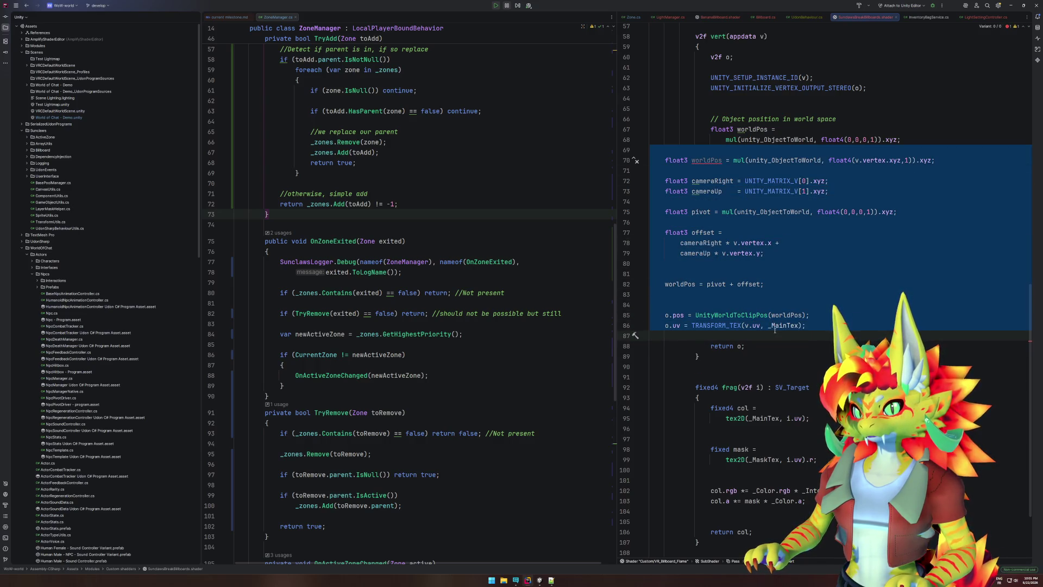
key(Tab)
key(Tab)
key(Tab)
- Delete the old worldPos comment and declaration lines, then return to Unity
click(748, 139)
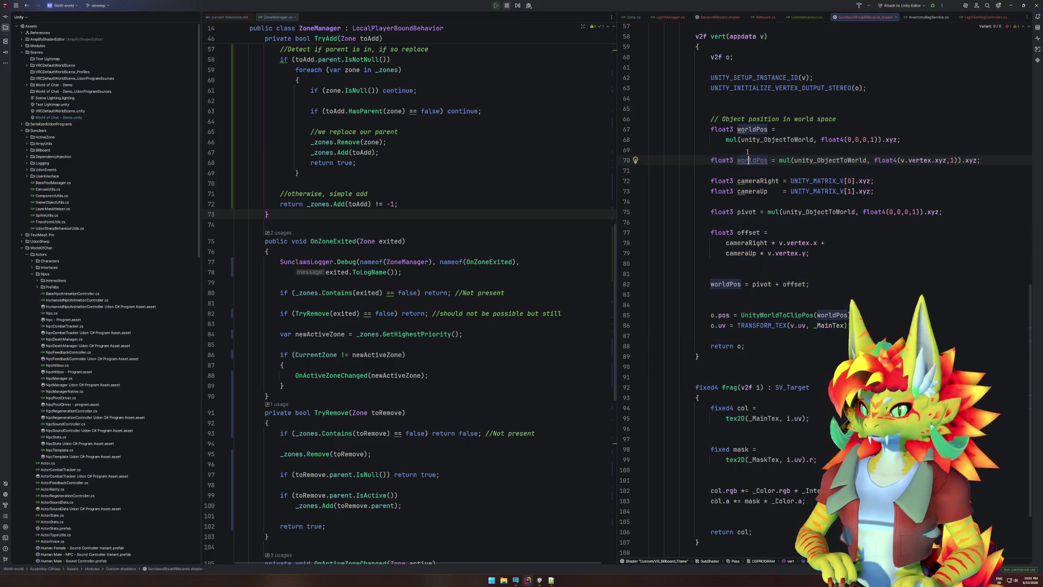
mouse_move(749, 146)
mouse_down()
mouse_move(706, 108)
mouse_move(650, 98)
mouse_up()
key(BackSpace)
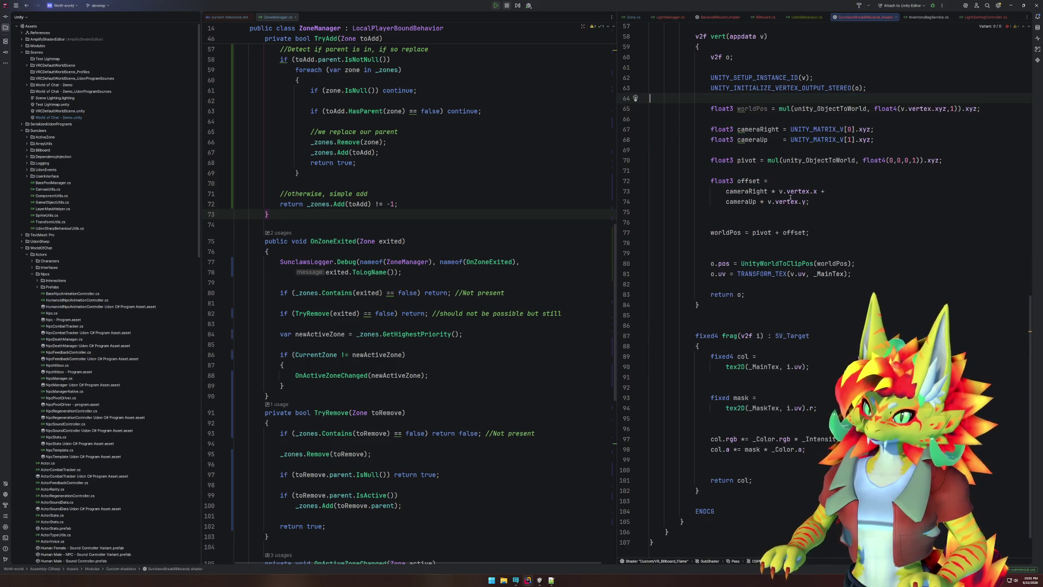
click(540, 580)
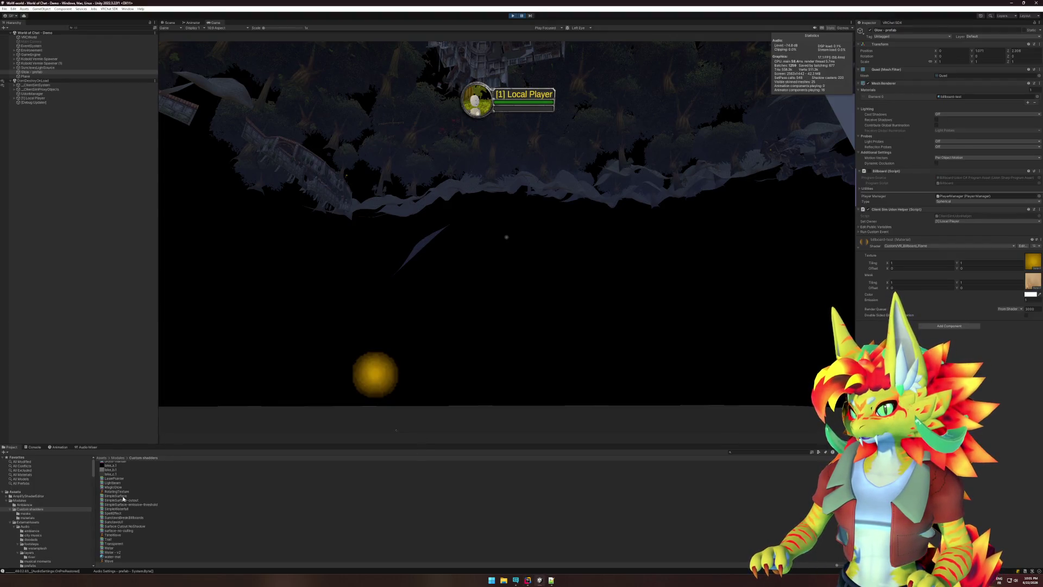
- Reimport the edited billboard flame shader and resume the paused game to test the orb
right_click(128, 517)
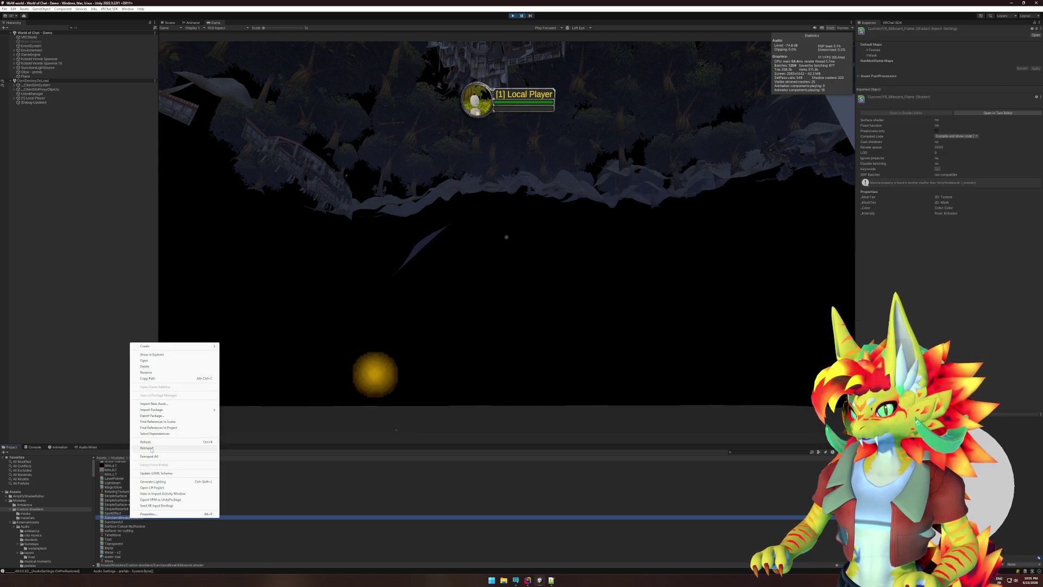
click(148, 447)
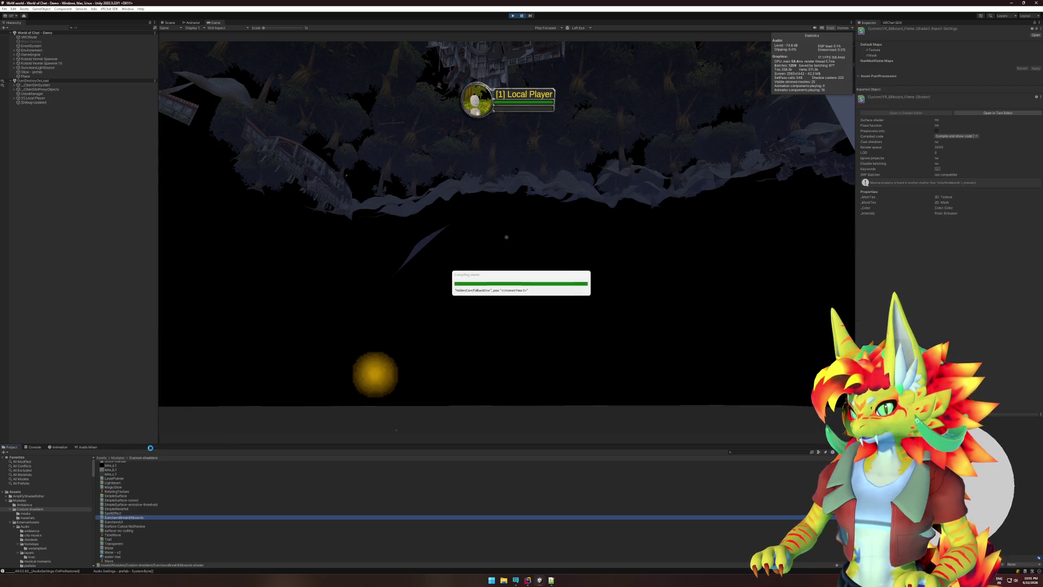
click(521, 16)
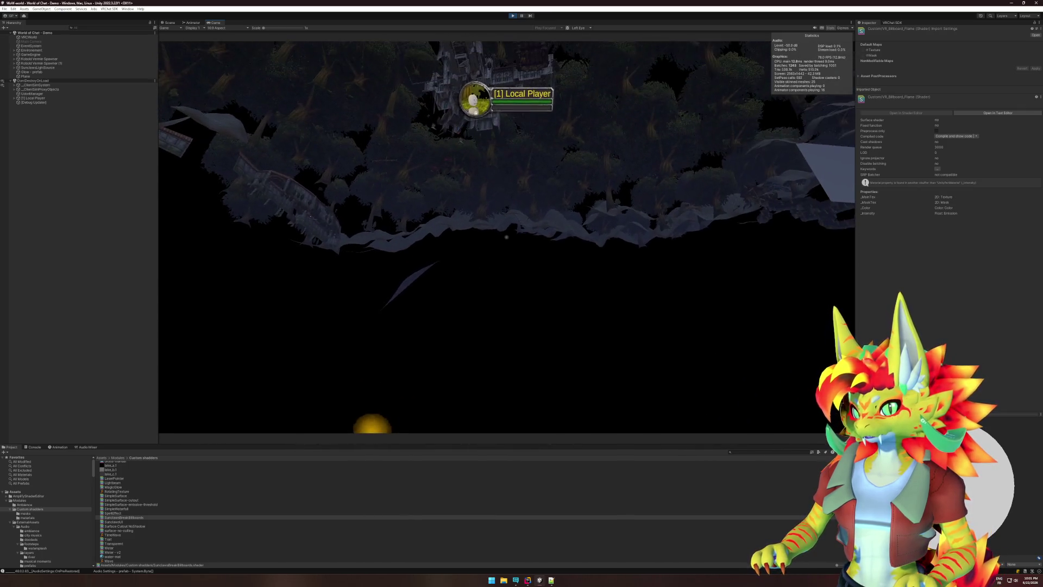
key(super)
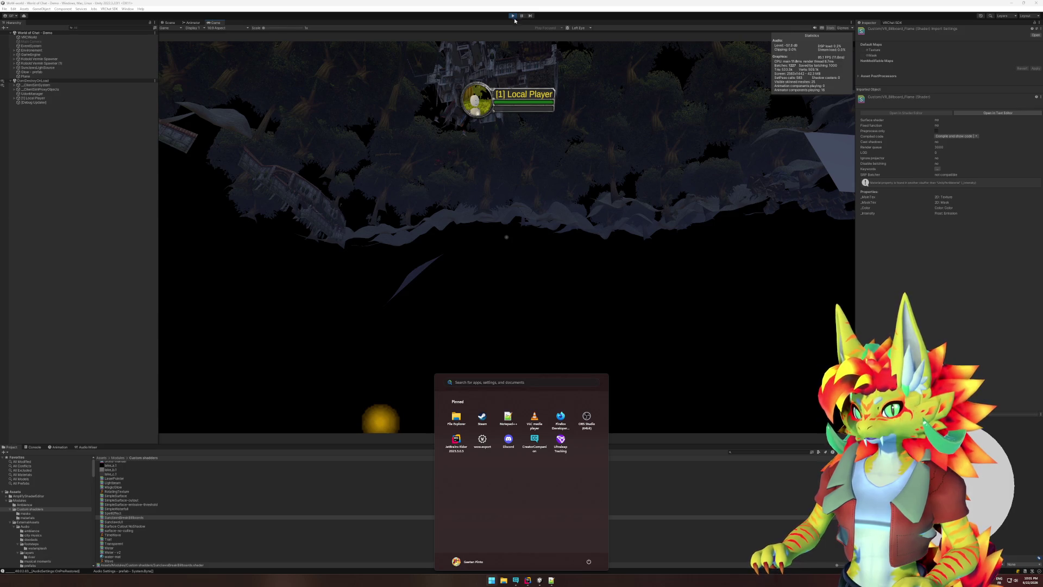
key(super)
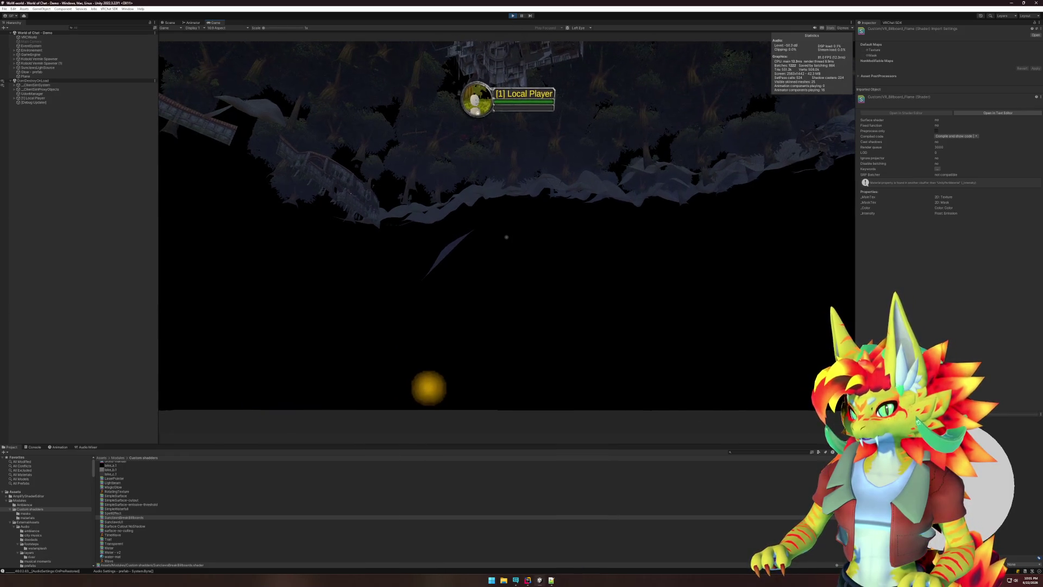
key(super)
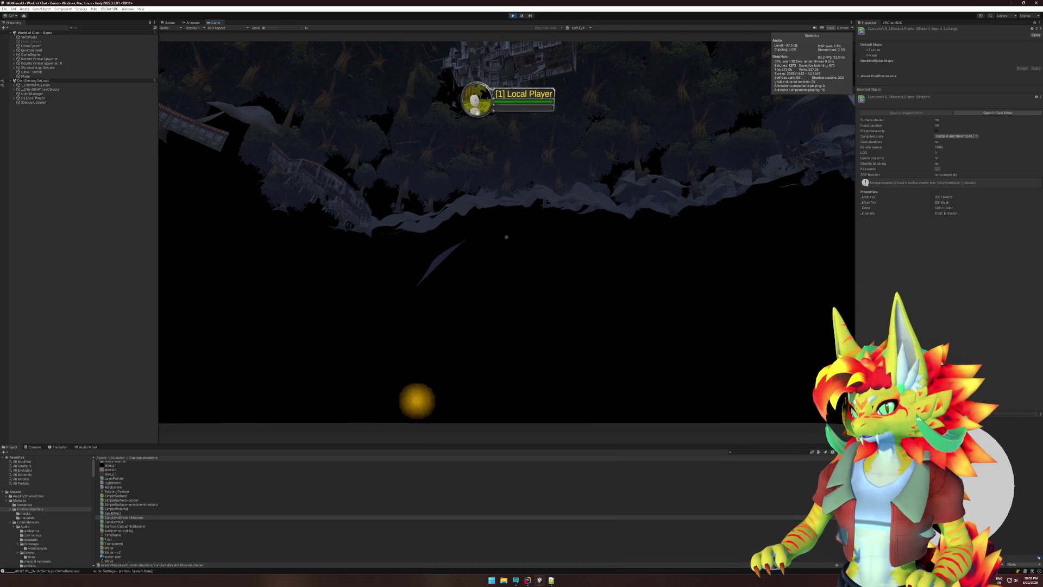
key(super)
- From the Scene view, select the Glow orb and start play mode again
click(170, 23)
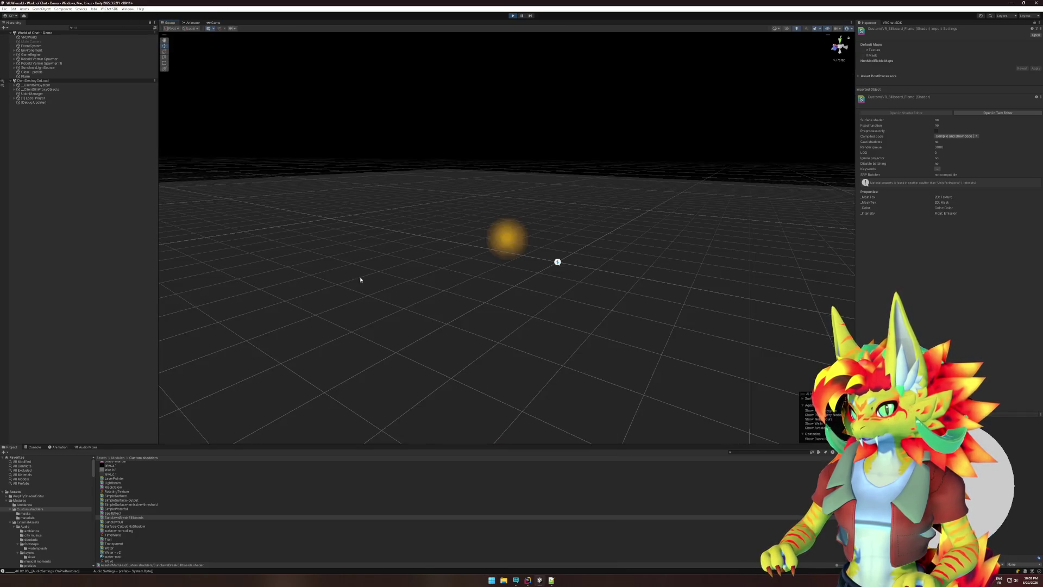
click(506, 237)
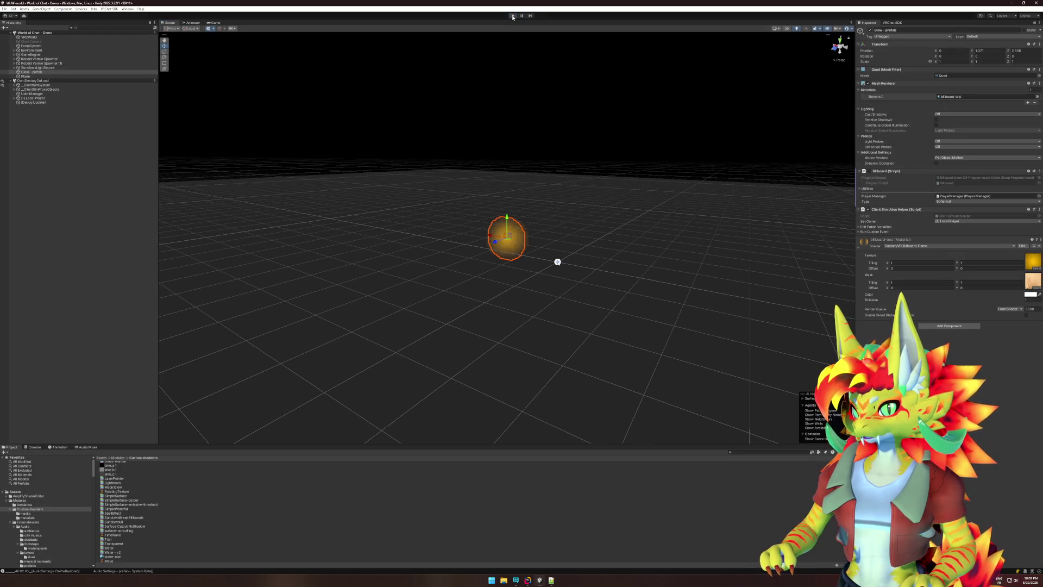
click(512, 16)
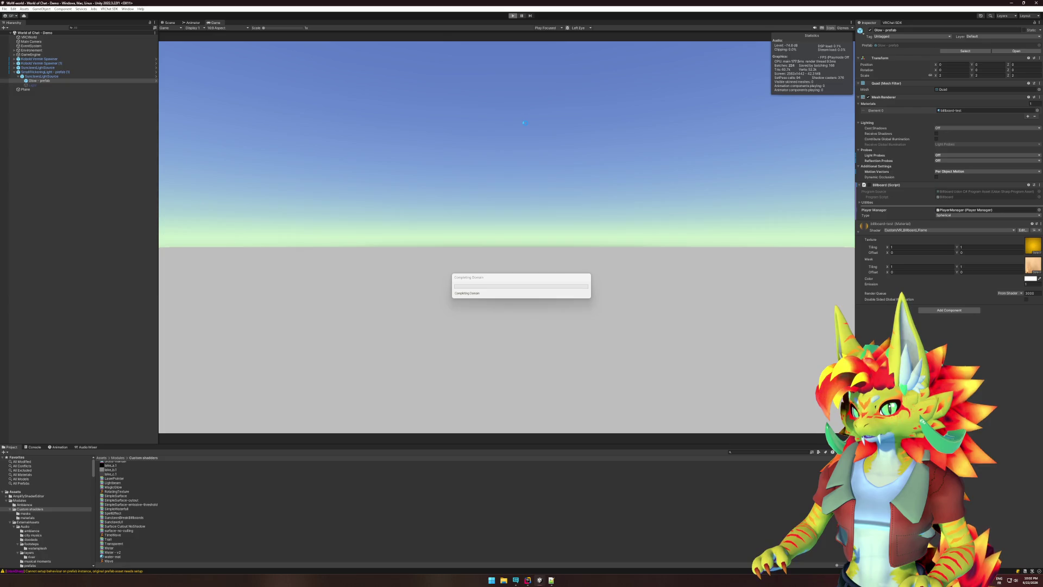
- Wait for the forest village scene to load, then close the VRChat Client Simulator menu
key(super)
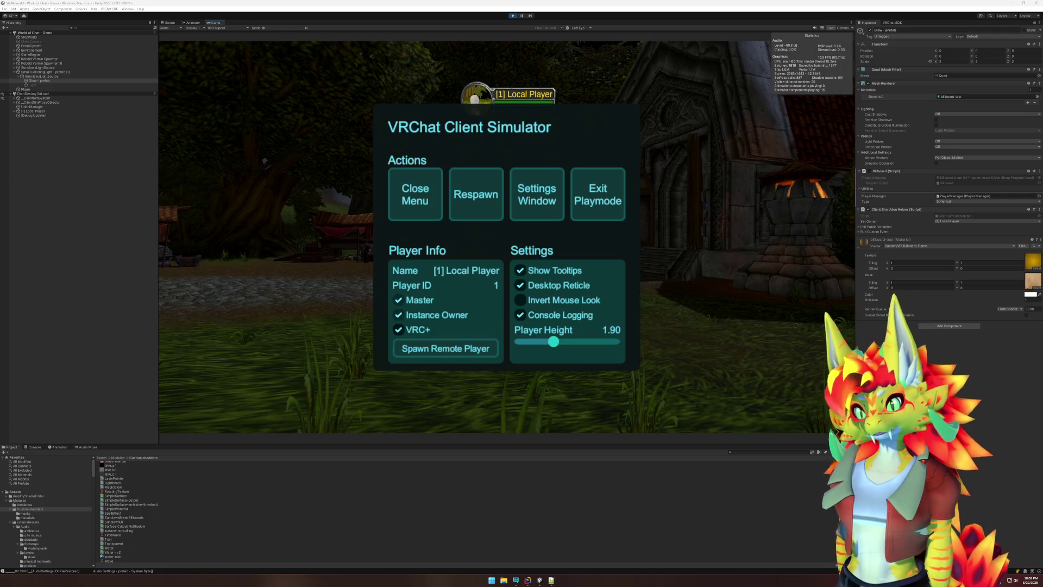
click(415, 194)
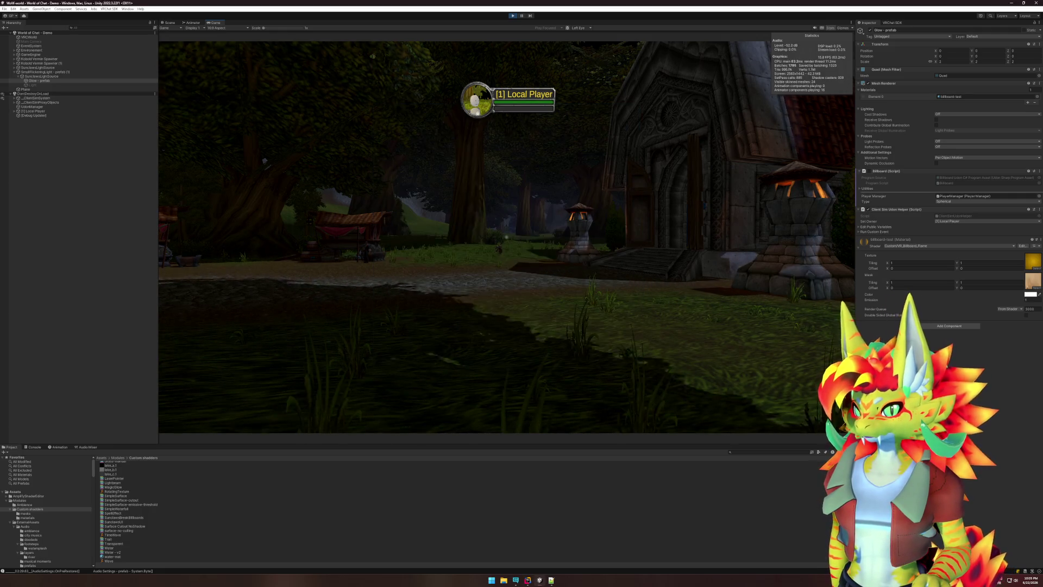
- Refocus Unity, search the Hierarchy for 'ime' to pick TimeTracker, then clear the search
key(super)
click(744, 41)
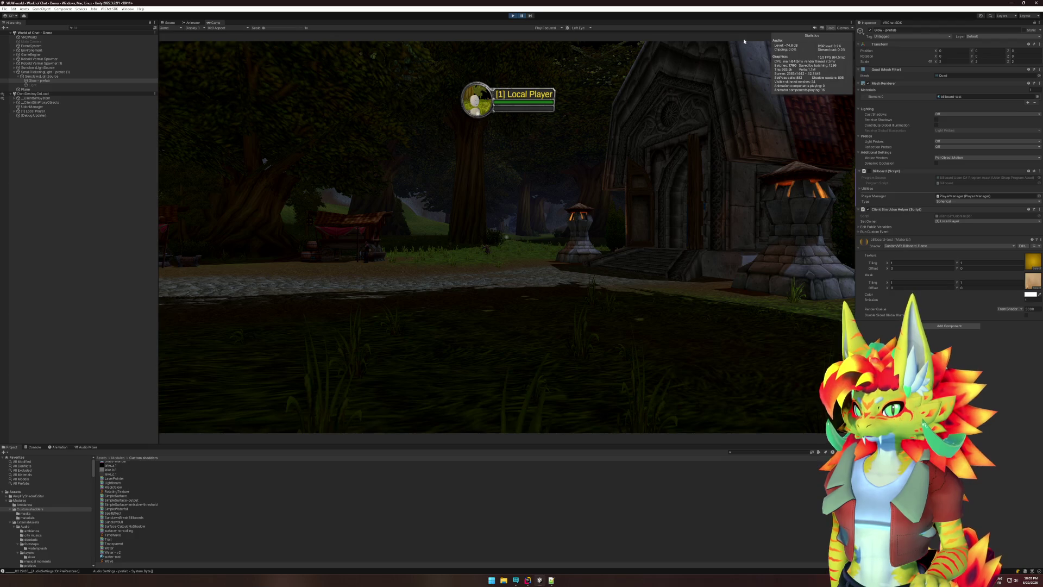
text(ime)
click(99, 36)
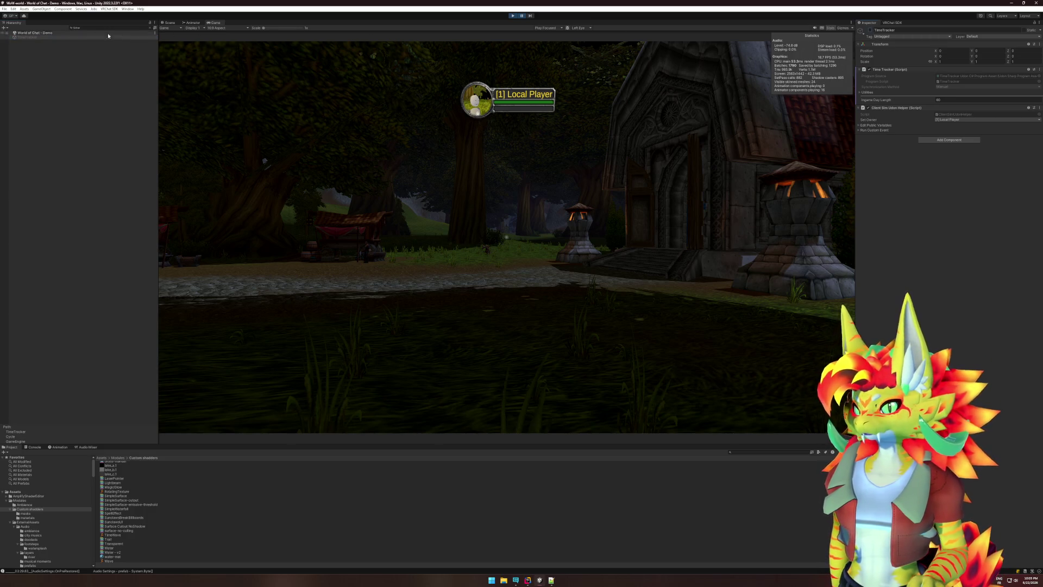
click(150, 28)
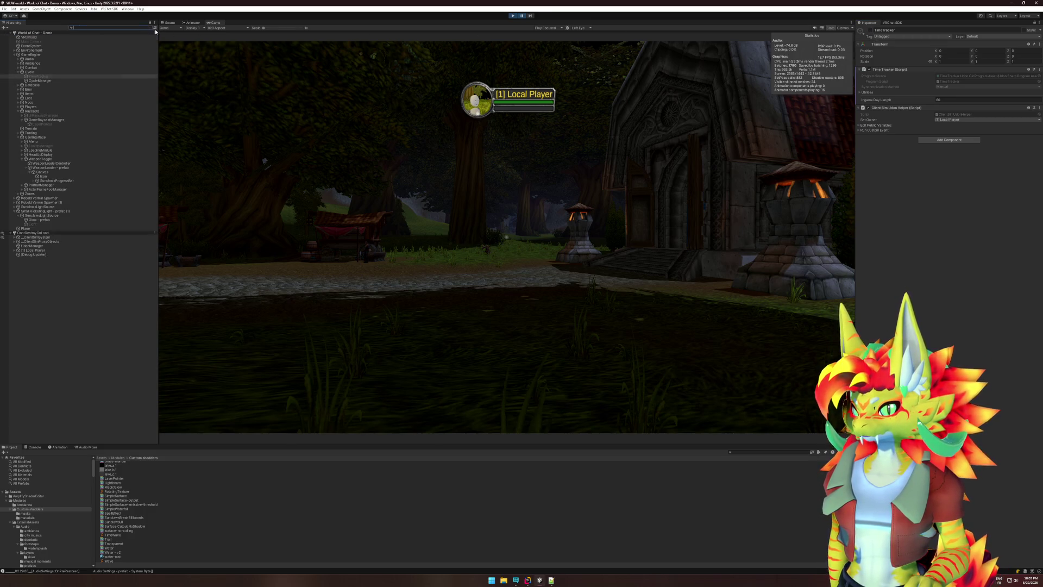
- Set [1] Local Player's Transform Position to 0, 0, 0 and resume the game
click(35, 250)
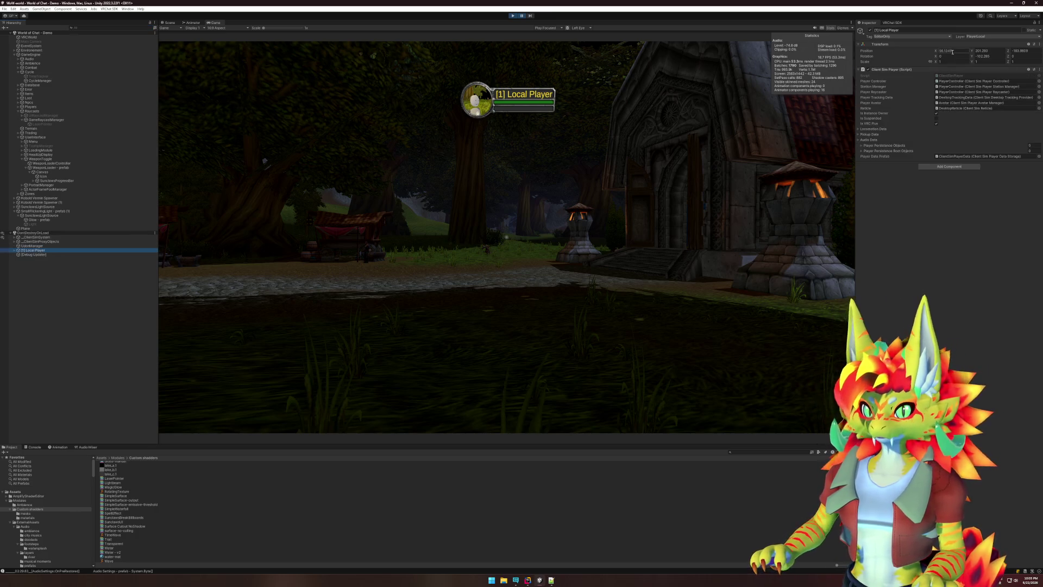
text(0)
key(Tab)
text(0)
key(Tab)
text(0)
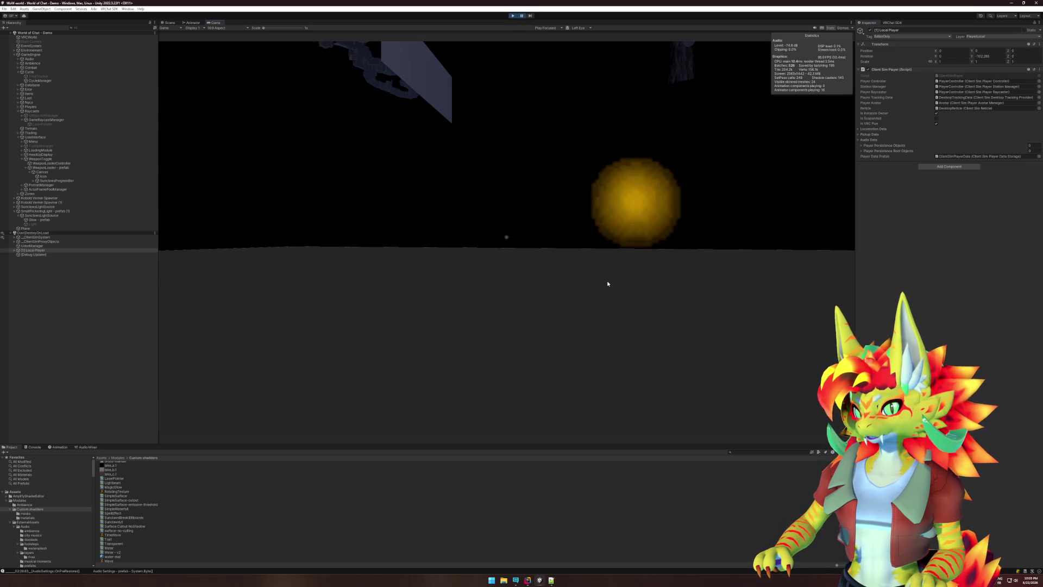
click(521, 17)
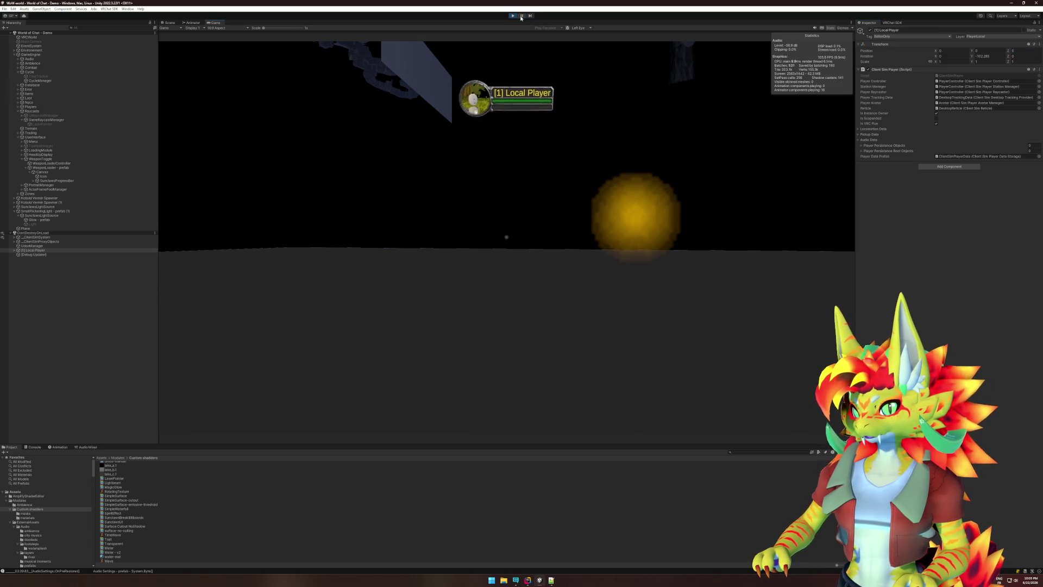
- Check the glowing yellow orb in the running game, then switch back to the shader in Rider
key(super)
click(472, 133)
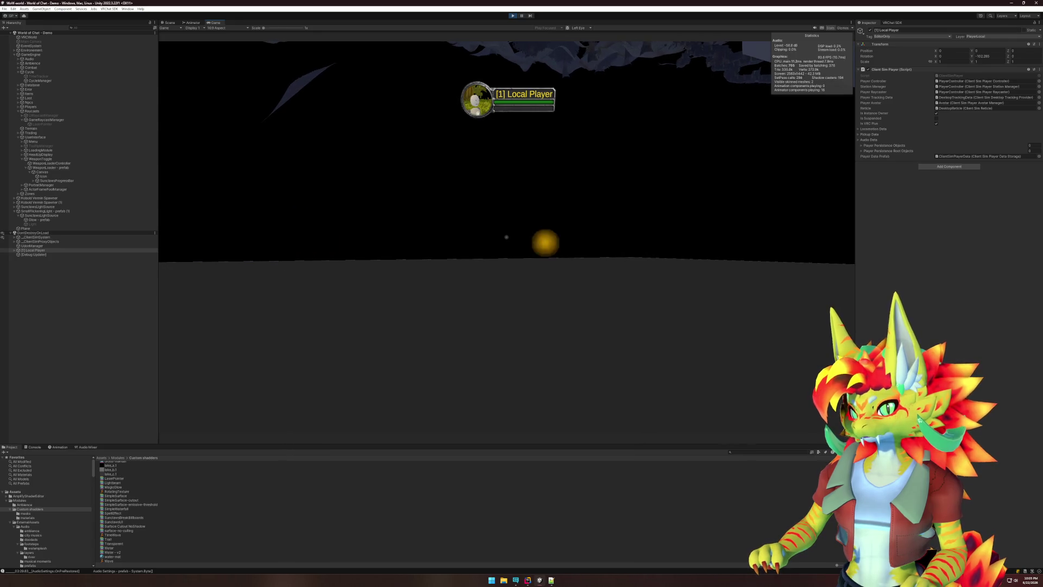
key(super)
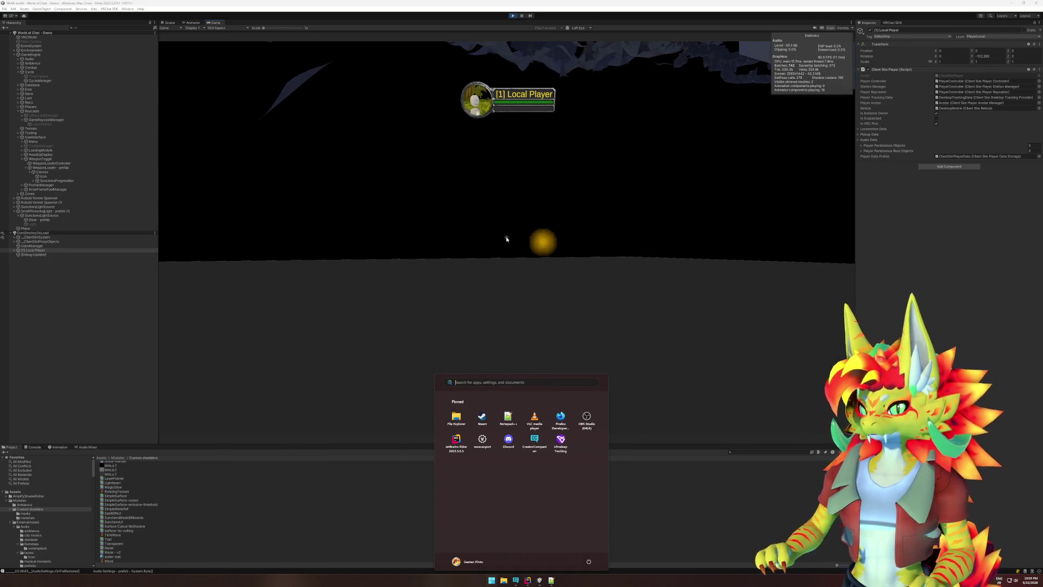
key(super)
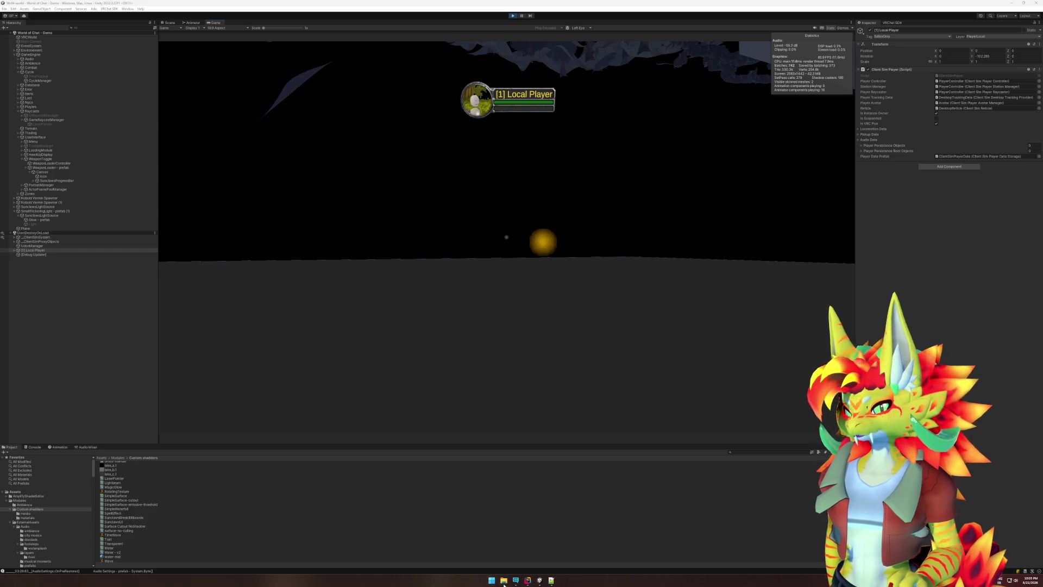
click(528, 581)
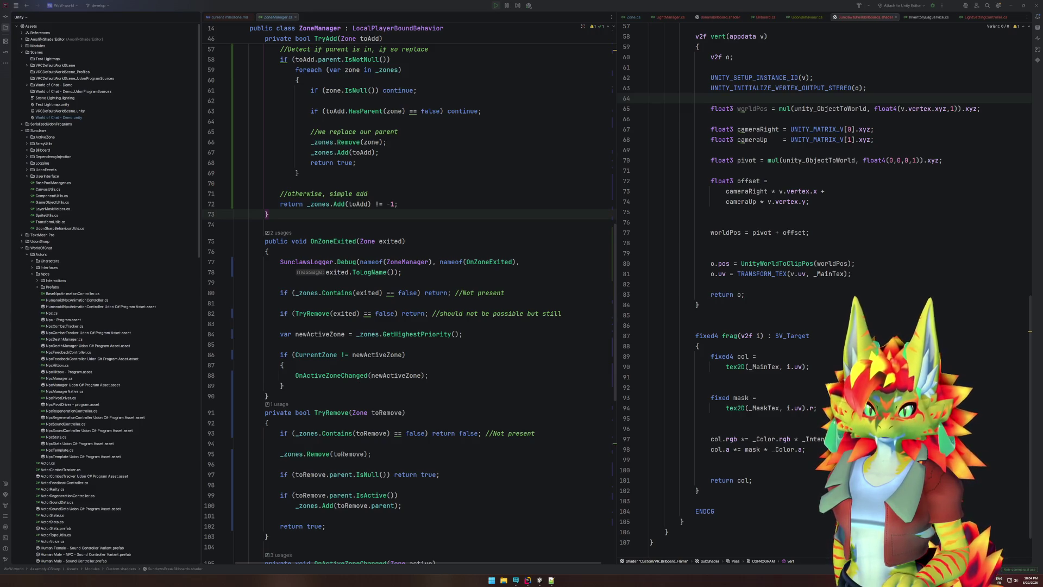
click(767, 108)
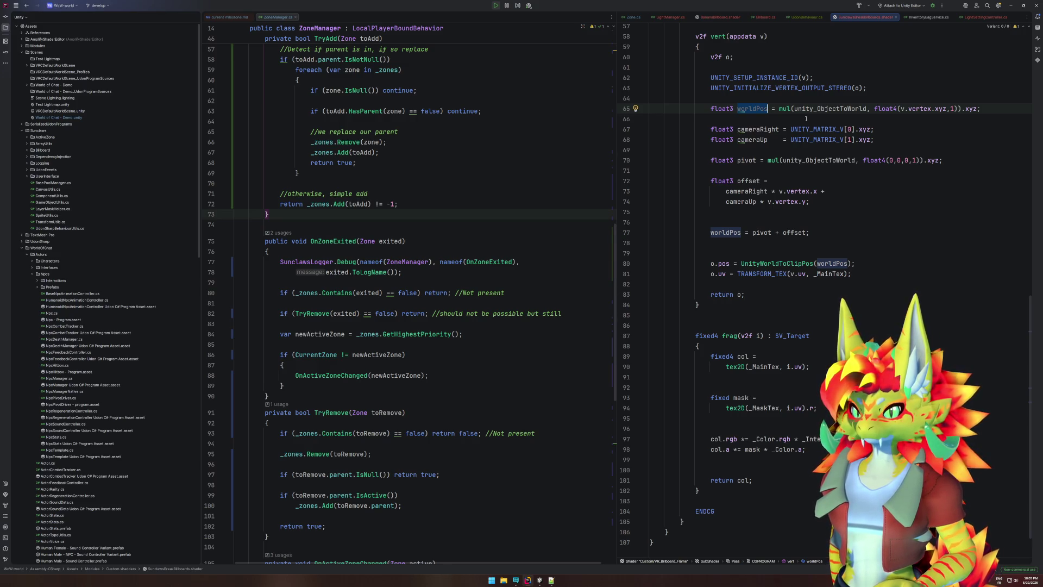
double_click(810, 109)
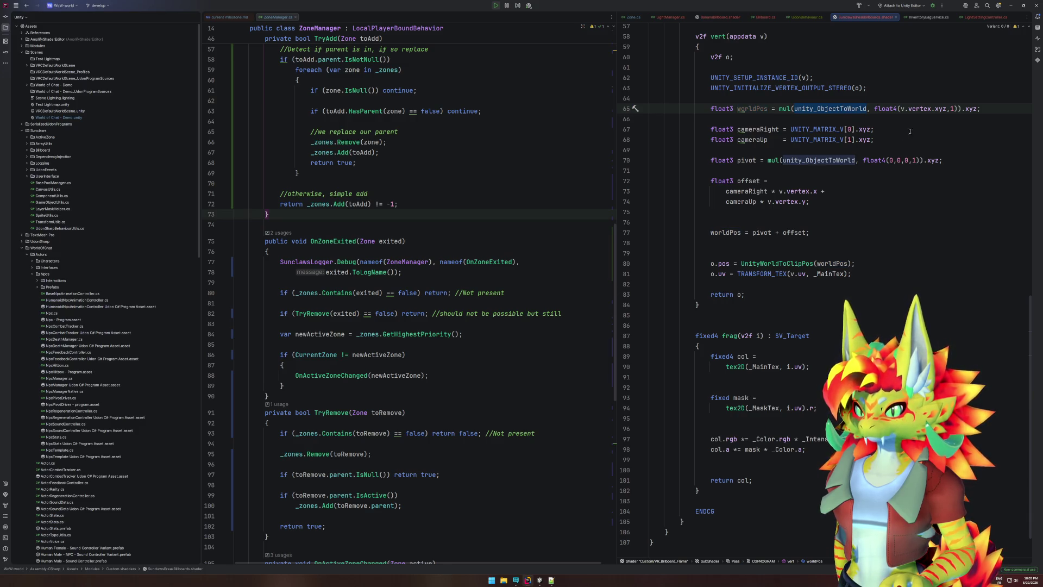
click(754, 160)
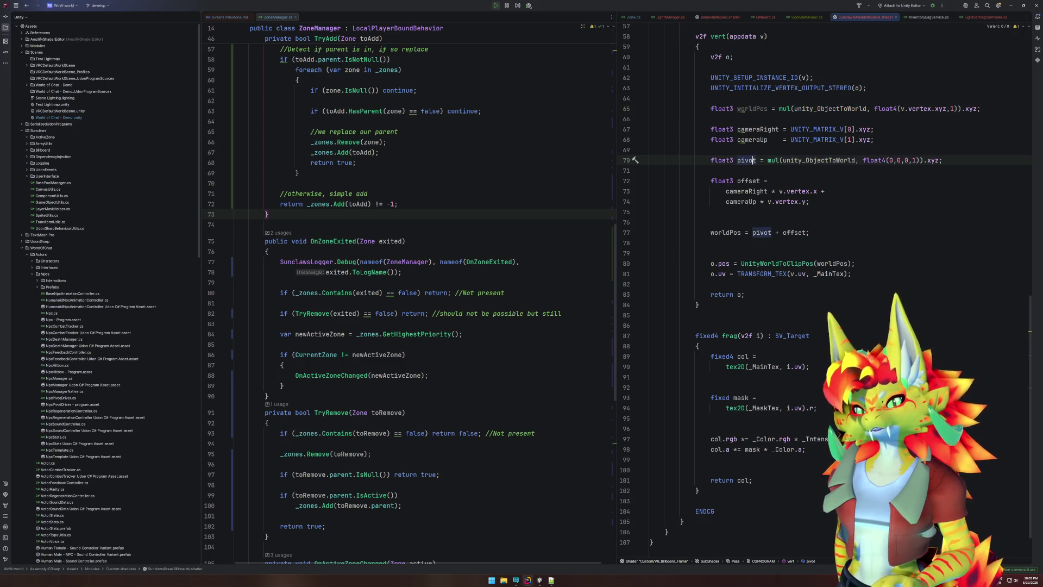
click(787, 232)
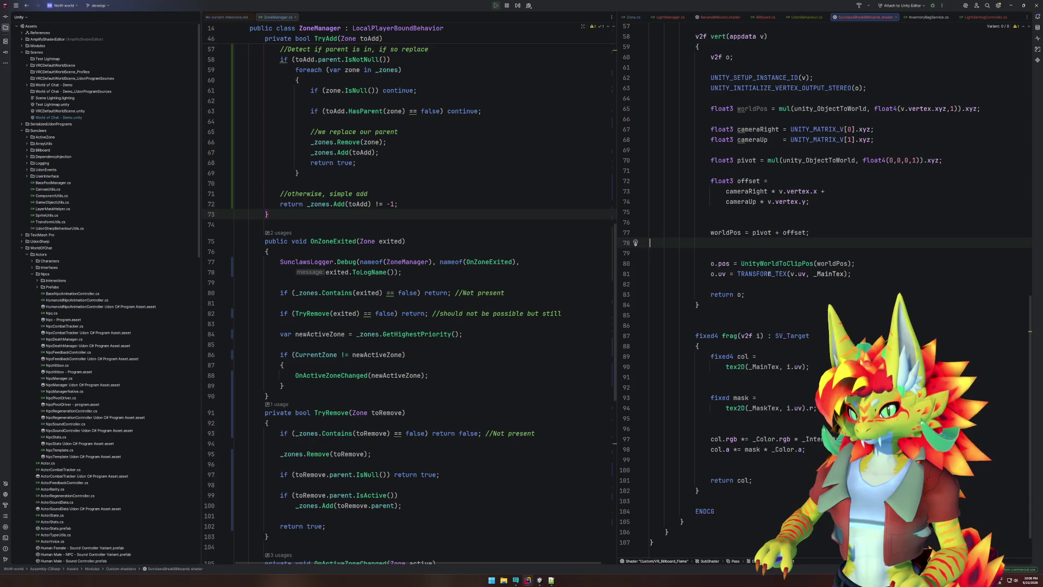
- Replace lines 66–81 with the indented right/up/worldPivot/worldVertex billboard code and return to Unity
scroll(764, 245, up, 3)
drag(760, 377, 753, 202)
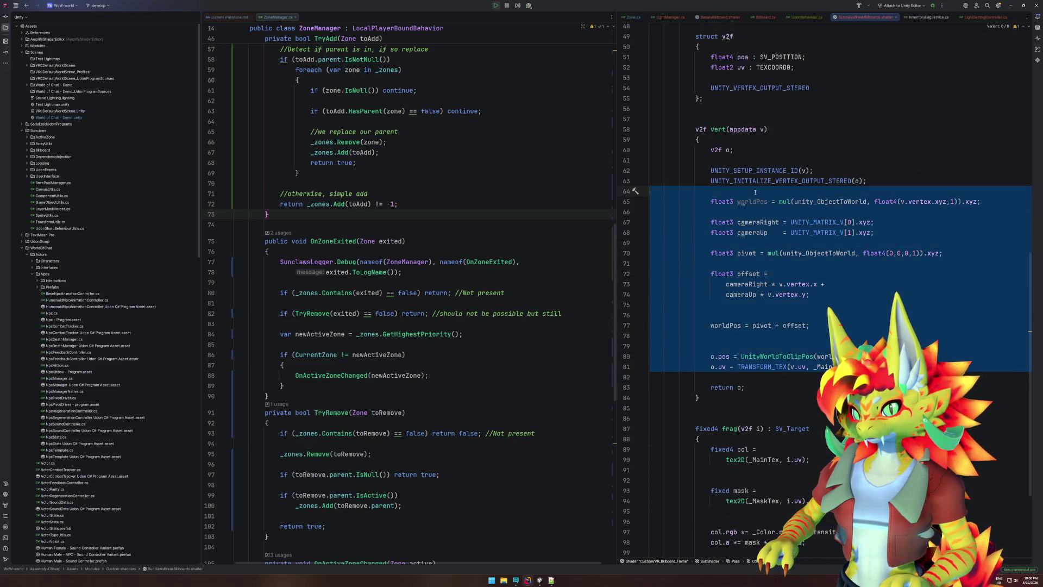
text(float3 right = normalize(UNITY_MATRIX_V[0].xyz); float3 up = normalize(UNITY_MATRIX_V[1].xyz);  float3 worldPivot = unity_ObjectToWorld._m03_m13_m23;  float3 worldVertex =     worldPivot     + right * v.vertex.x     + up * v.vertex.y;  o.pos = UnityWorldToClipPos(worldVertex); o.uv = TRANSFORM_TEX(v.uv, _MainTex);)
drag(652, 191, 810, 316)
key(Tab)
key(Tab)
key(Tab)
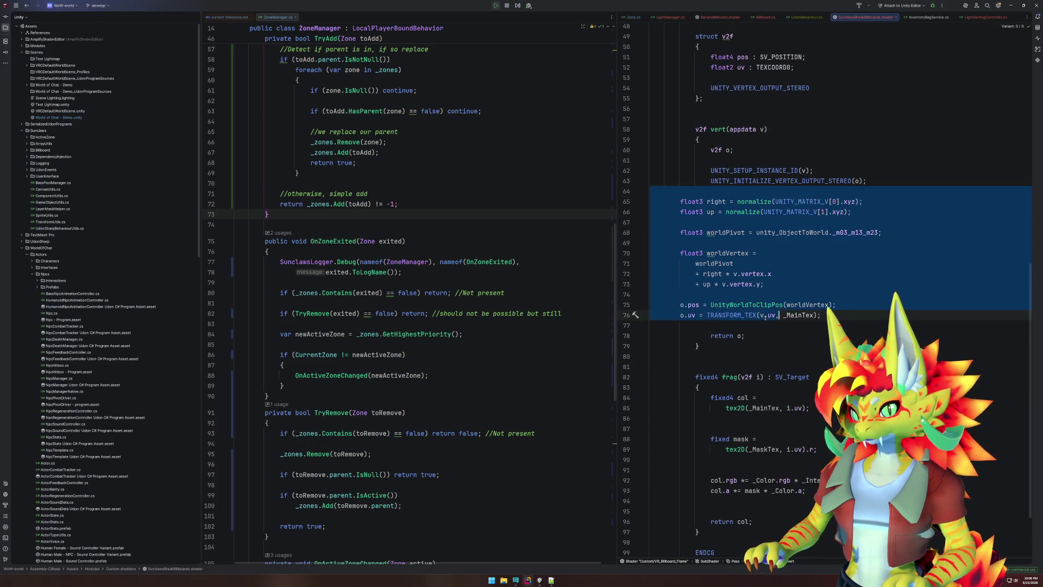
click(801, 315)
click(513, 581)
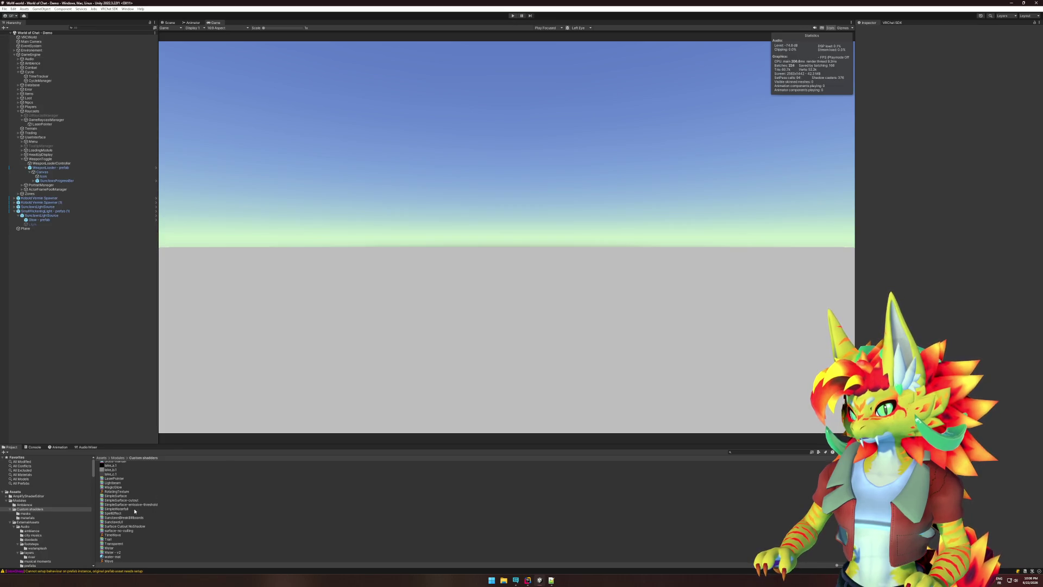
- Reimport the Custom shaders folder and start play mode to test the shader
right_click(44, 509)
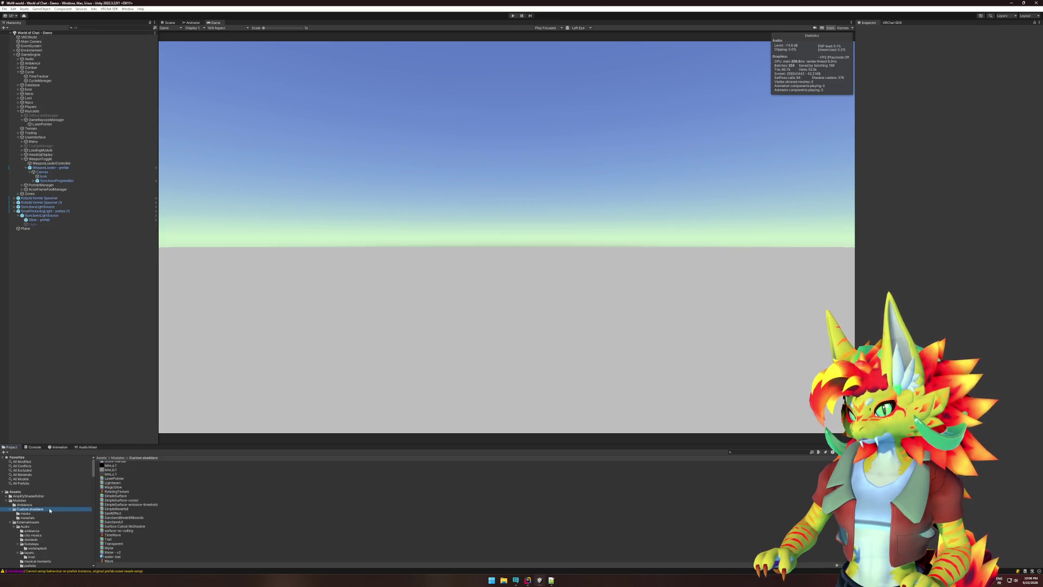
click(78, 438)
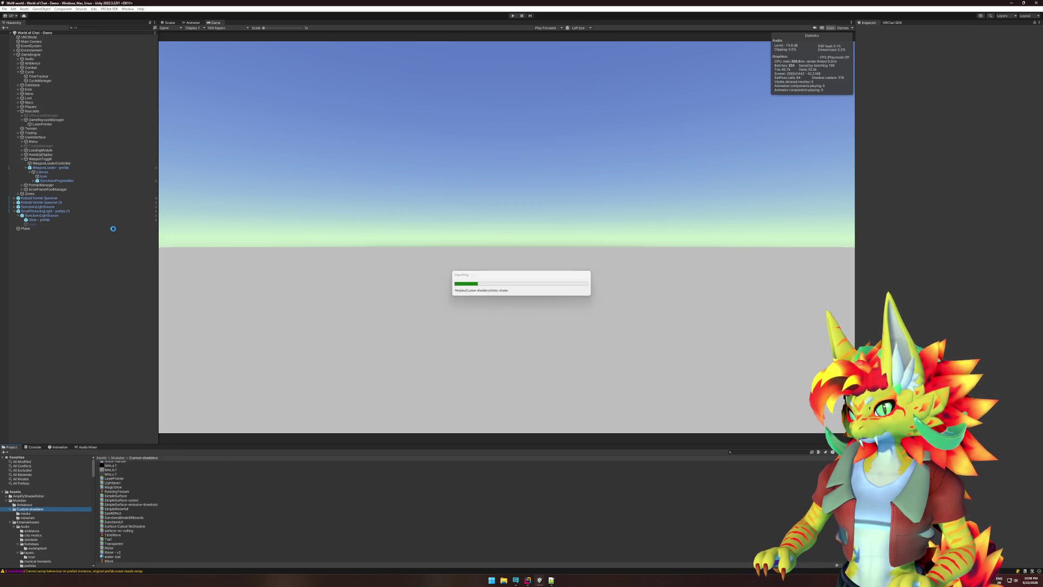
click(513, 17)
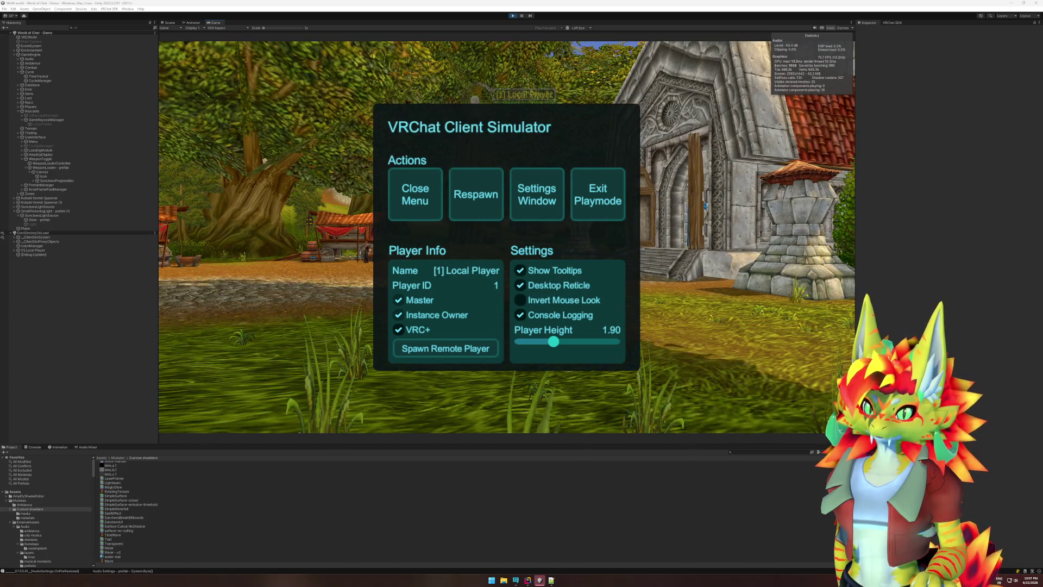
- Close the ClientSim menu and set [1] Local Player's position to 0, 0, 0
key(Escape)
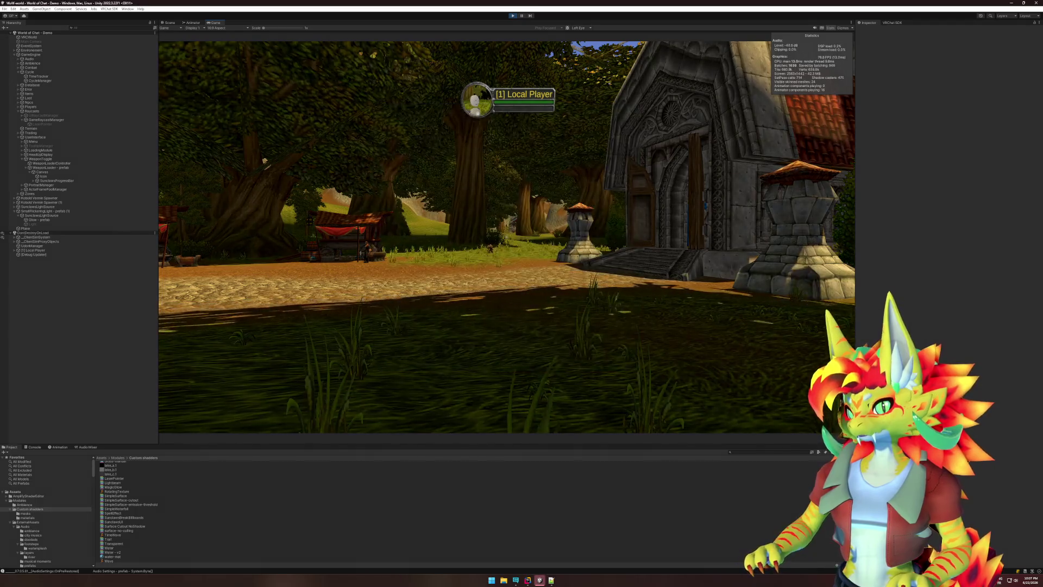
key(super)
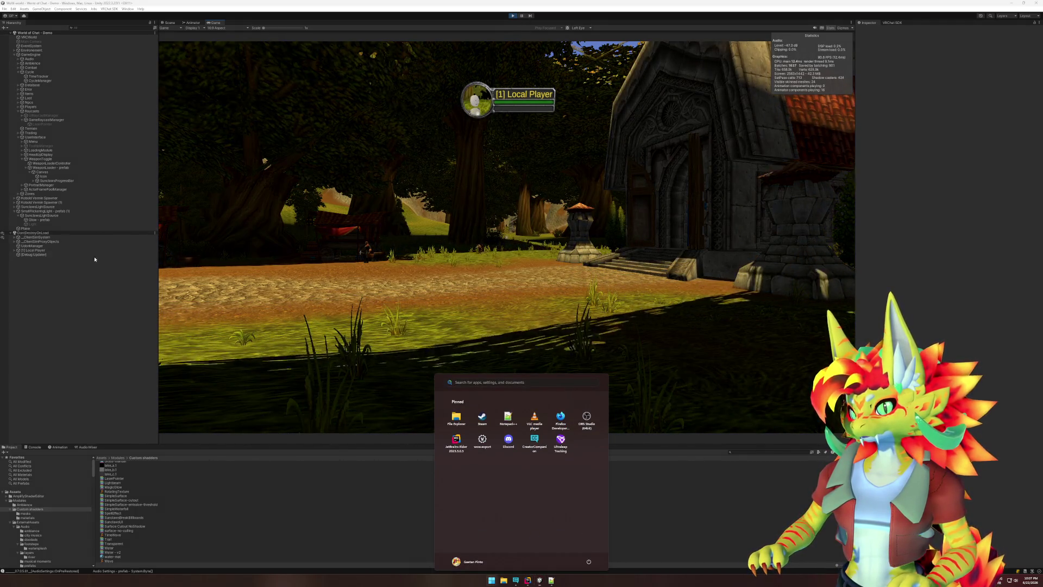
click(64, 245)
click(68, 251)
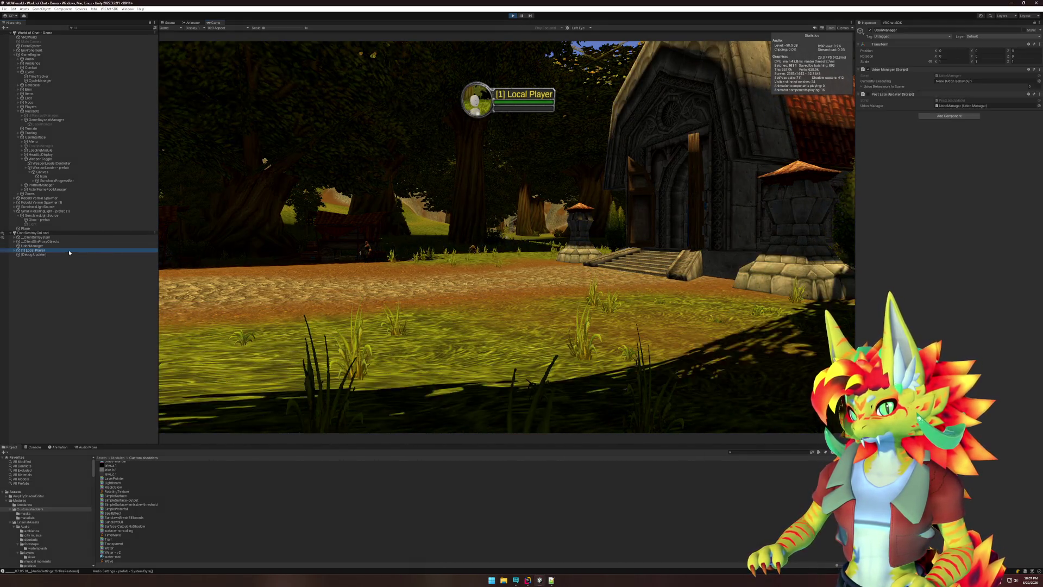
click(962, 51)
text(0)
key(Tab)
text(0)
key(Tab)
text(0)
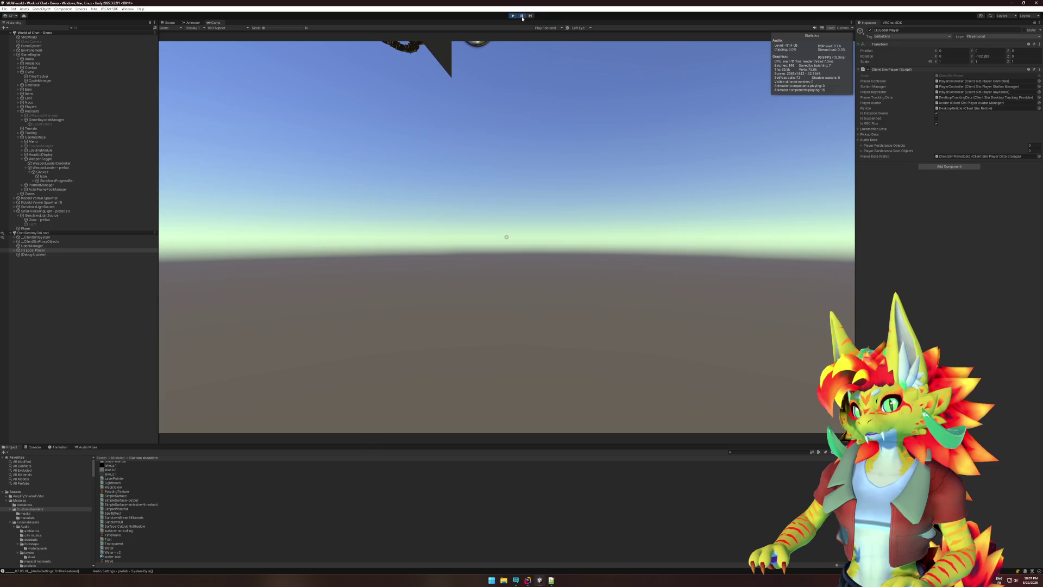
- In the Scene view, drag the Local Player's Y gizmo to lift it high above the platform
click(33, 250)
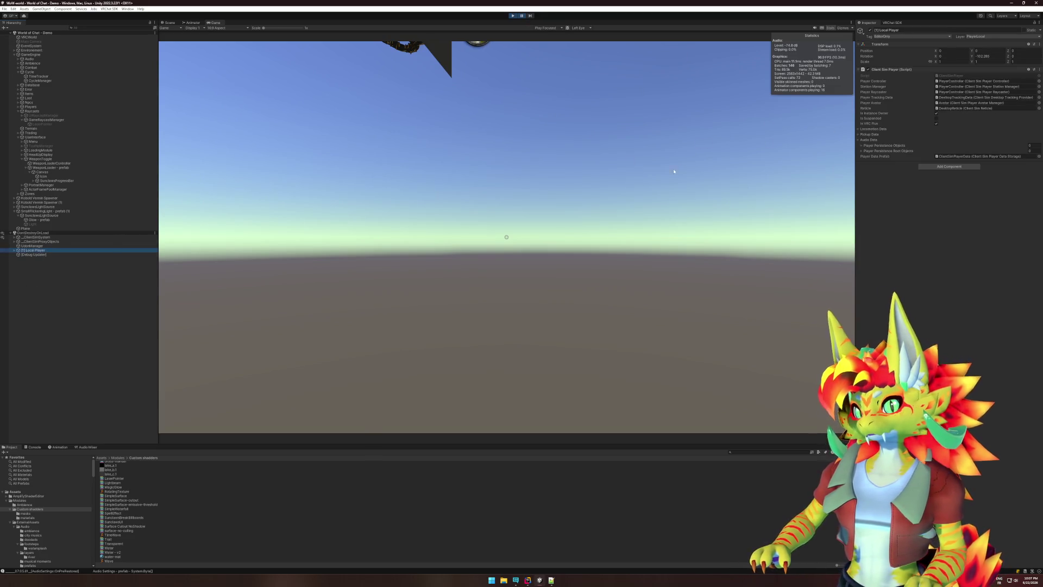
click(167, 23)
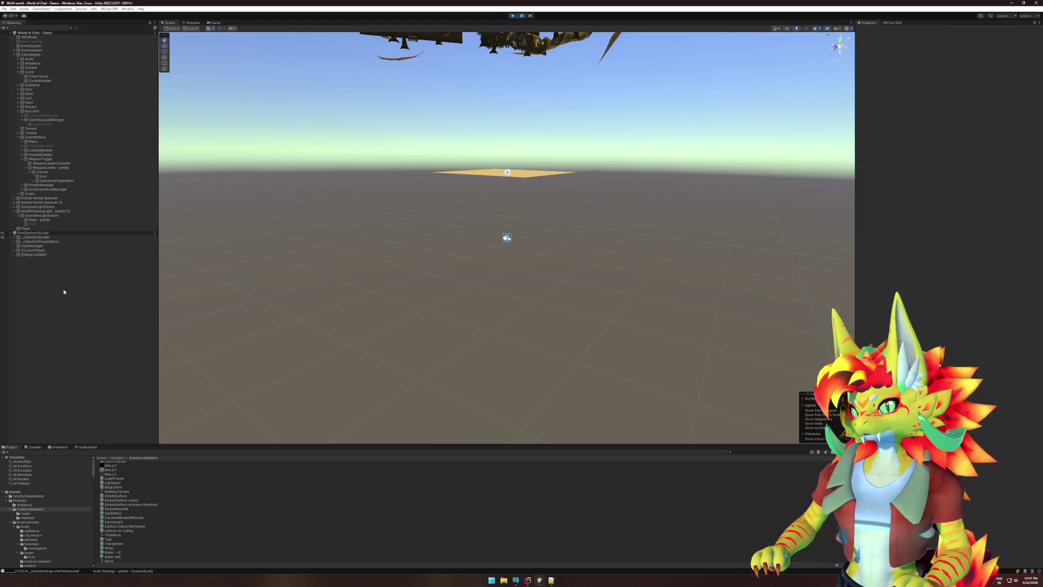
mouse_move(511, 156)
mouse_down()
mouse_move(497, 65)
mouse_move(506, 72)
mouse_up()
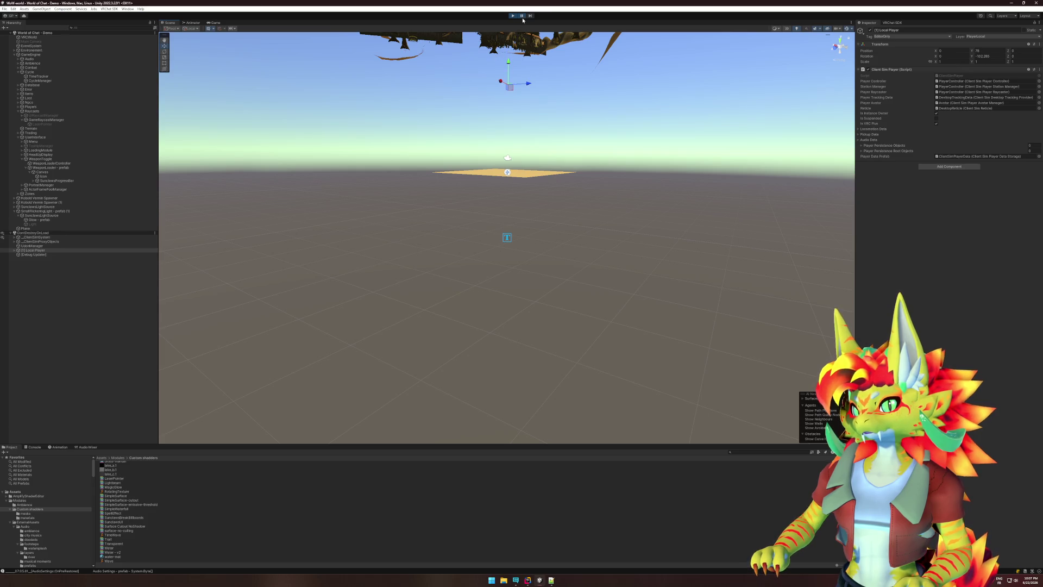
- Unpause, frame the Local Player in the Scene view with F, and restart play mode
click(522, 18)
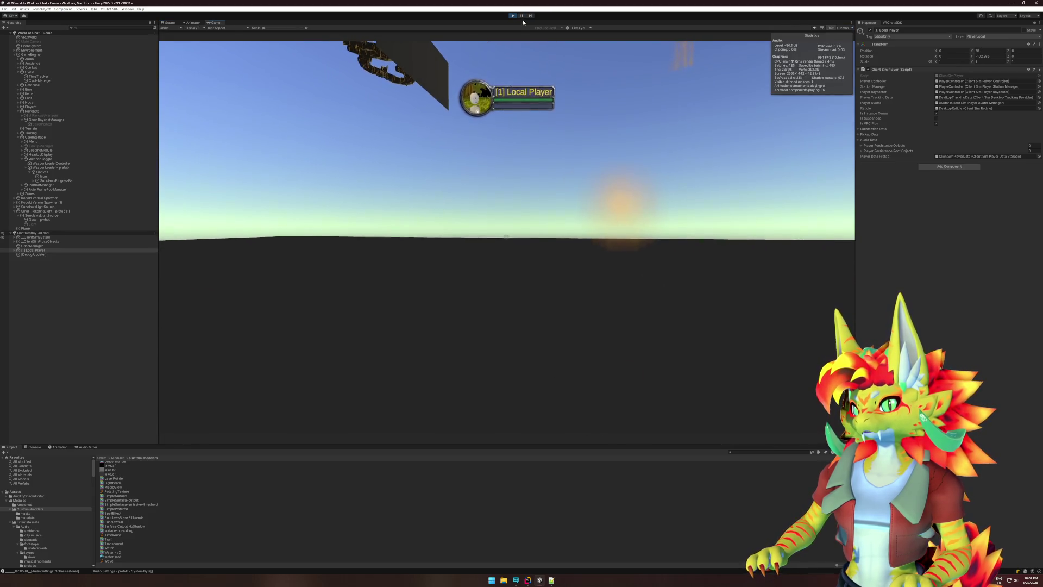
key(super)
click(170, 23)
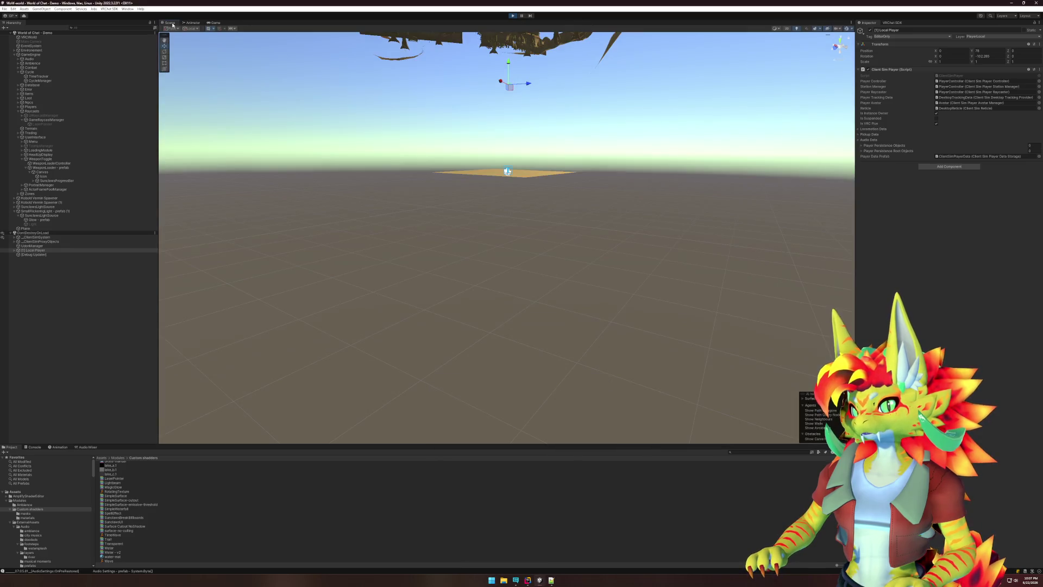
key(f)
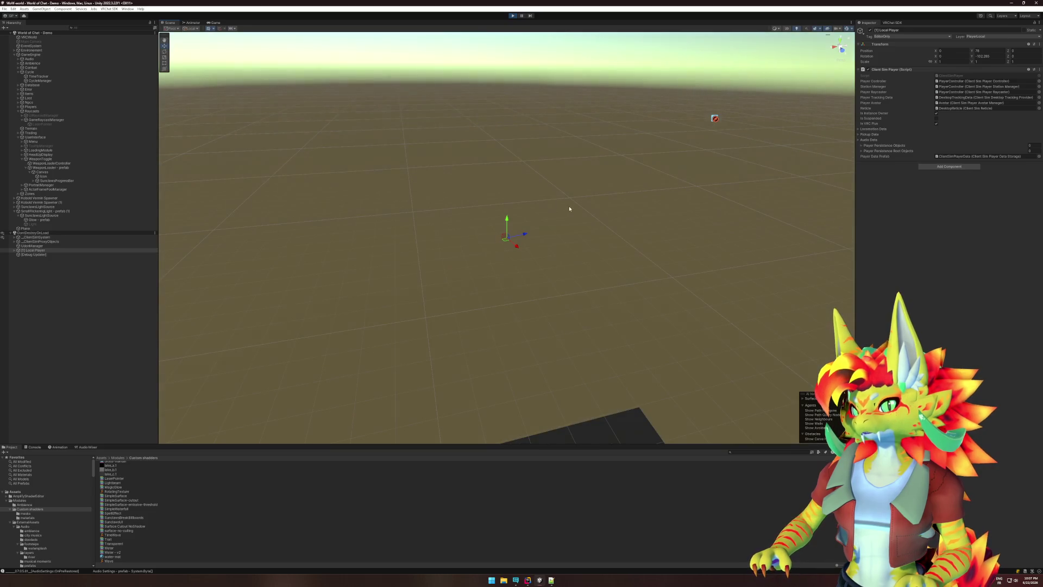
click(46, 250)
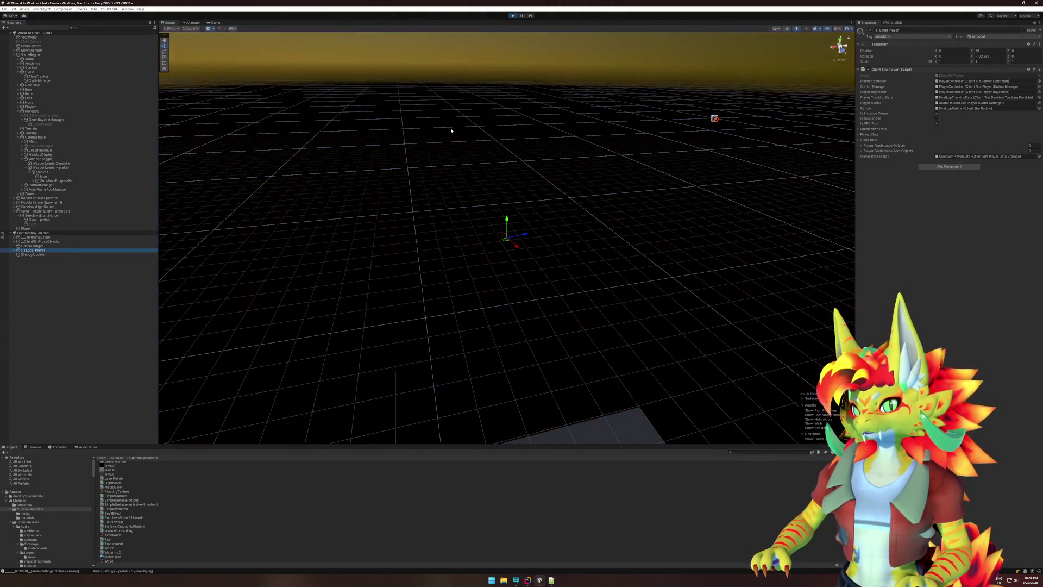
click(513, 16)
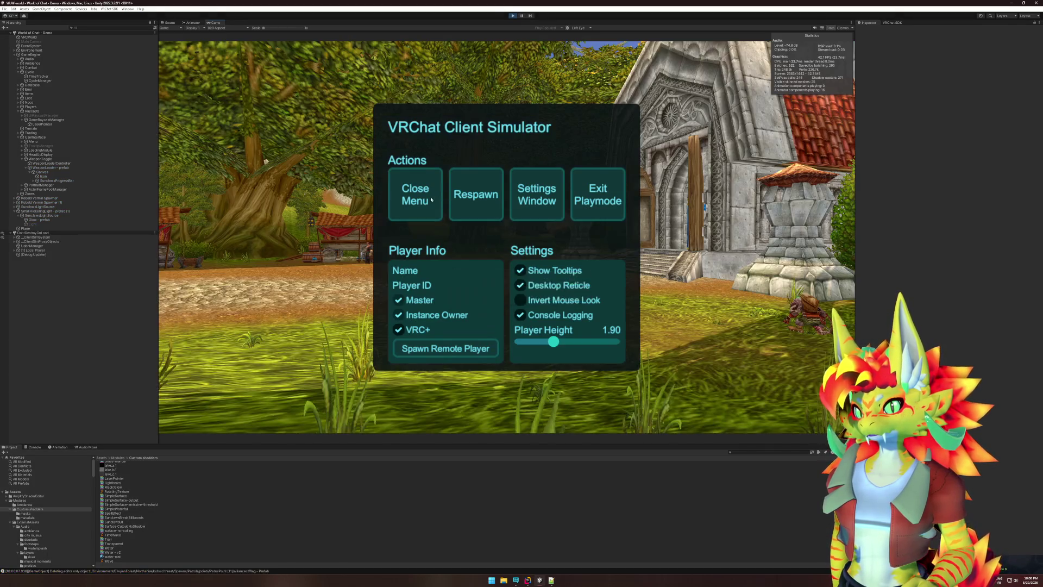
- Close the simulator menu and exit play mode
click(420, 202)
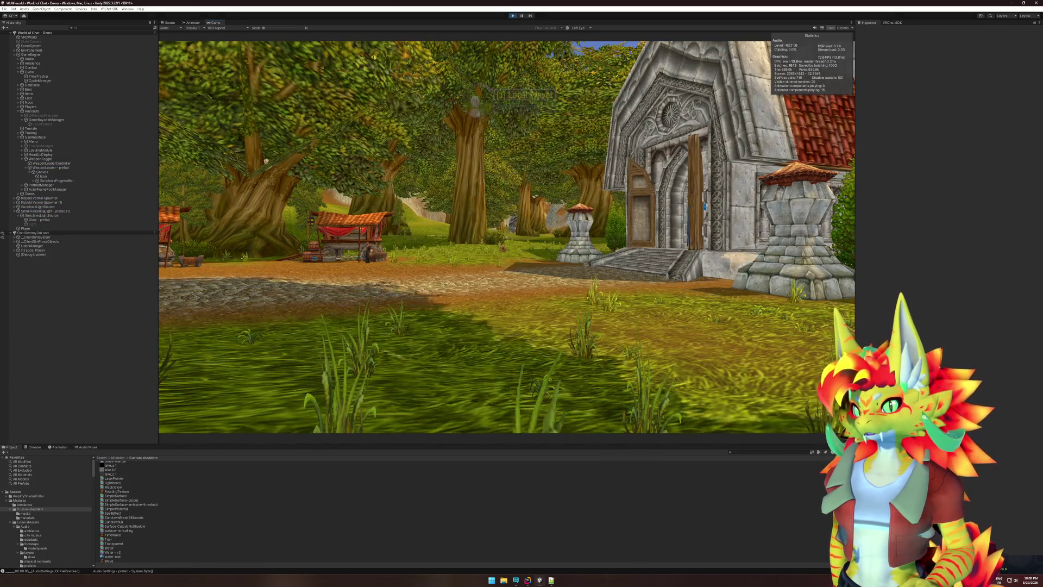
key(super)
click(512, 16)
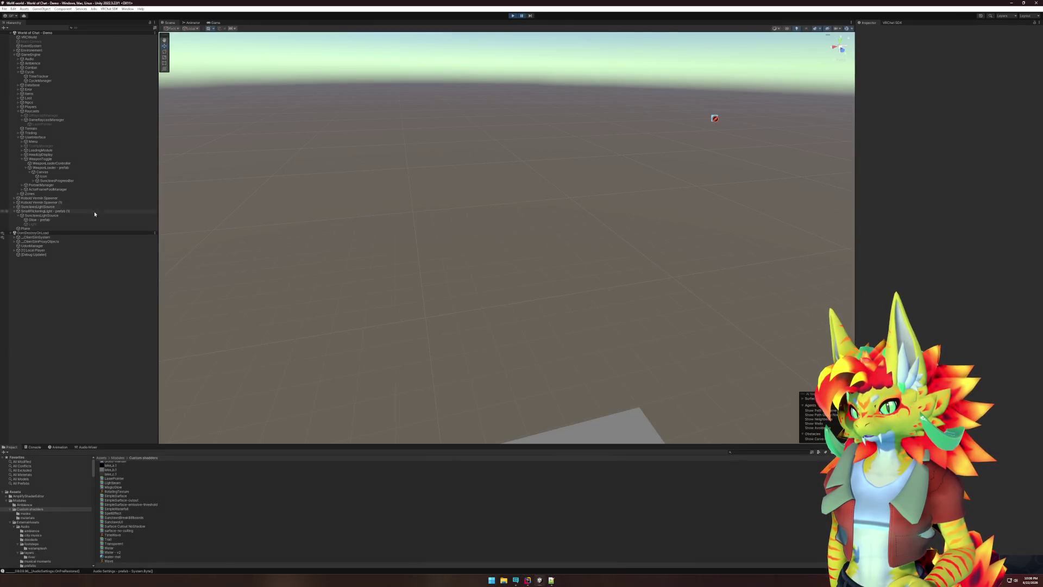
- Select the Local Player under _ClientSimSystem and set its position to 0,0,0
click(60, 238)
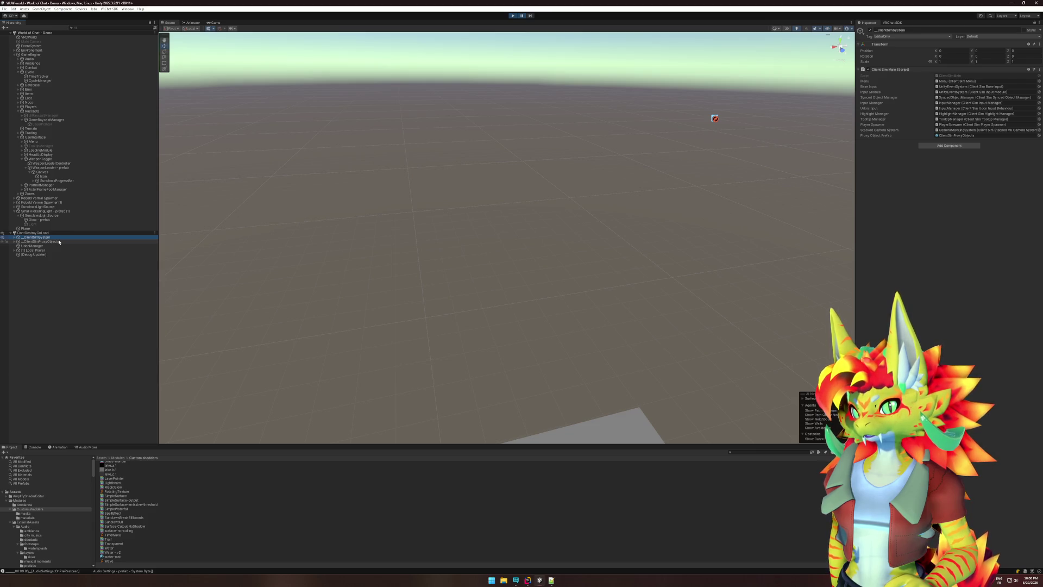
click(44, 250)
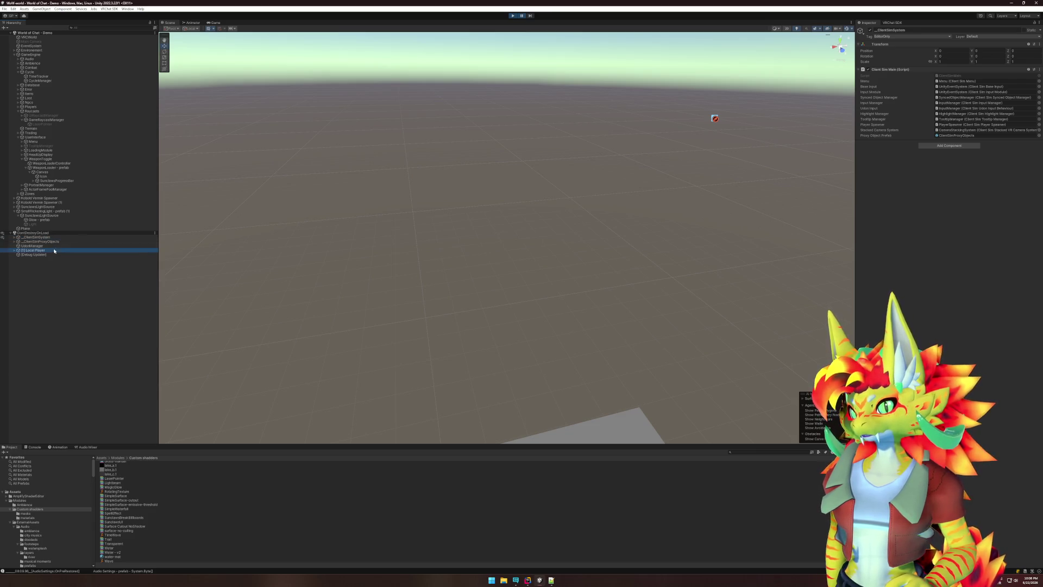
click(961, 44)
click(960, 51)
text(0)
key(Tab)
text(0)
key(Tab)
key(Return)
- Frame the player, raise it to Y 0.4, and start play mode again
key(f)
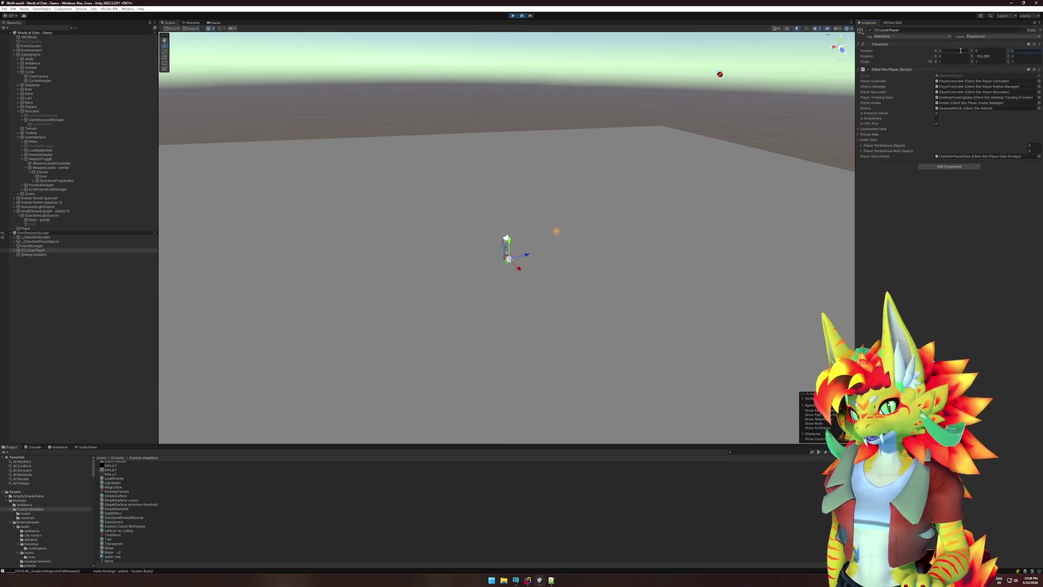
scroll(656, 206, down, 2)
drag(508, 250, 510, 244)
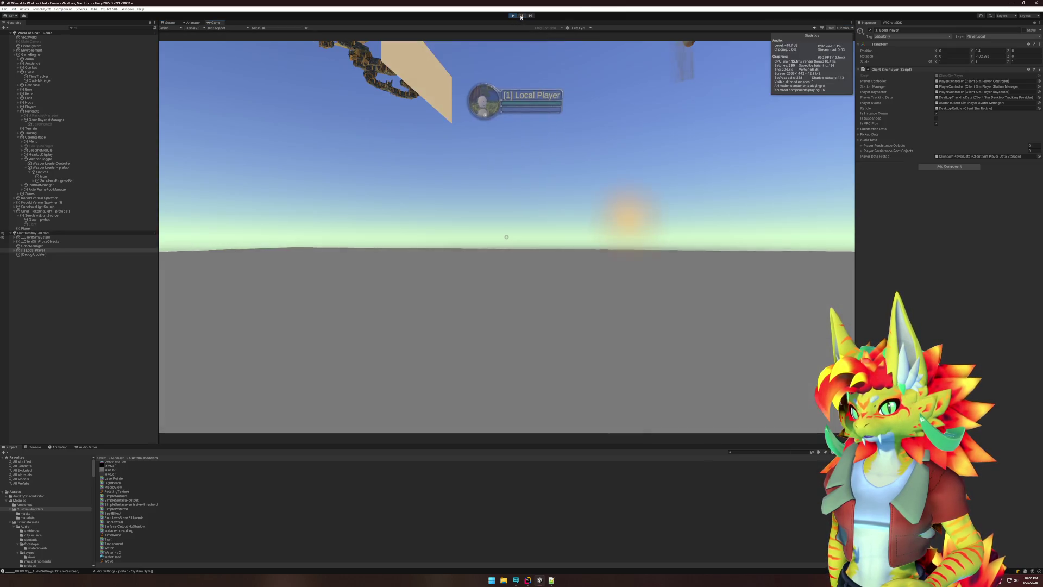
key(super)
key(Escape)
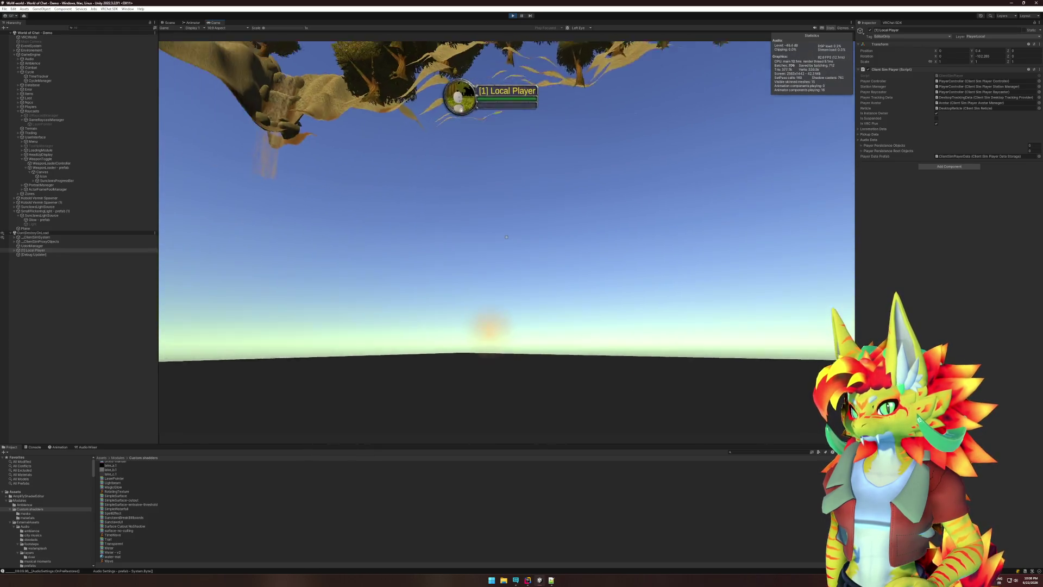
key(super)
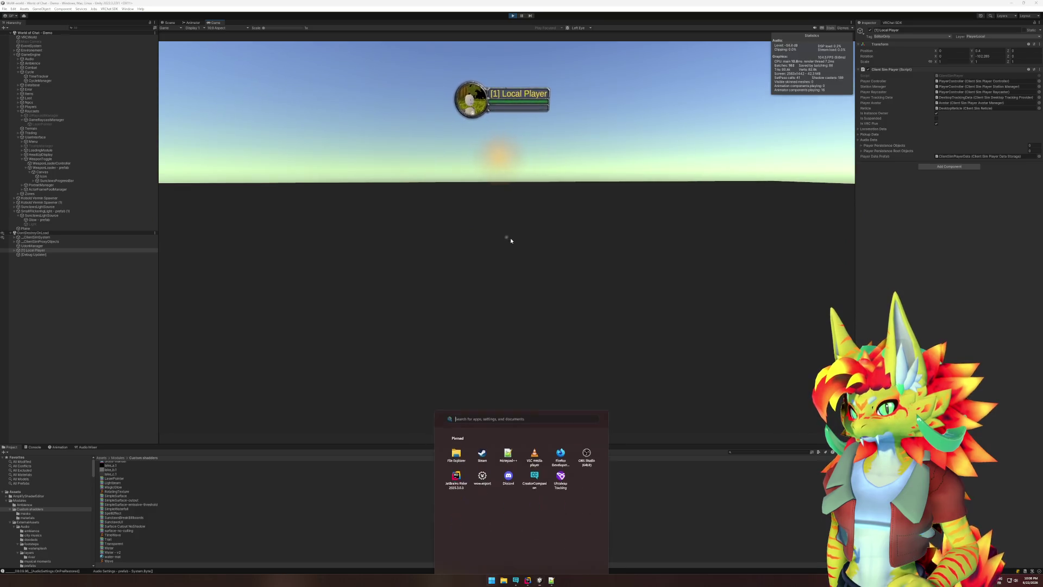
- Set the Glow prefab's Transform Position X to 5
click(74, 220)
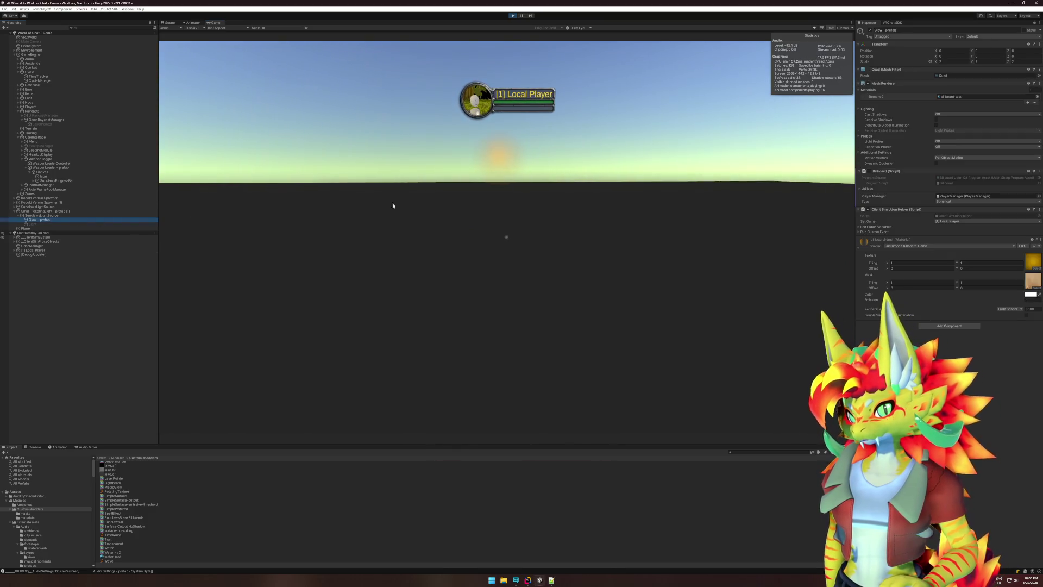
click(966, 51)
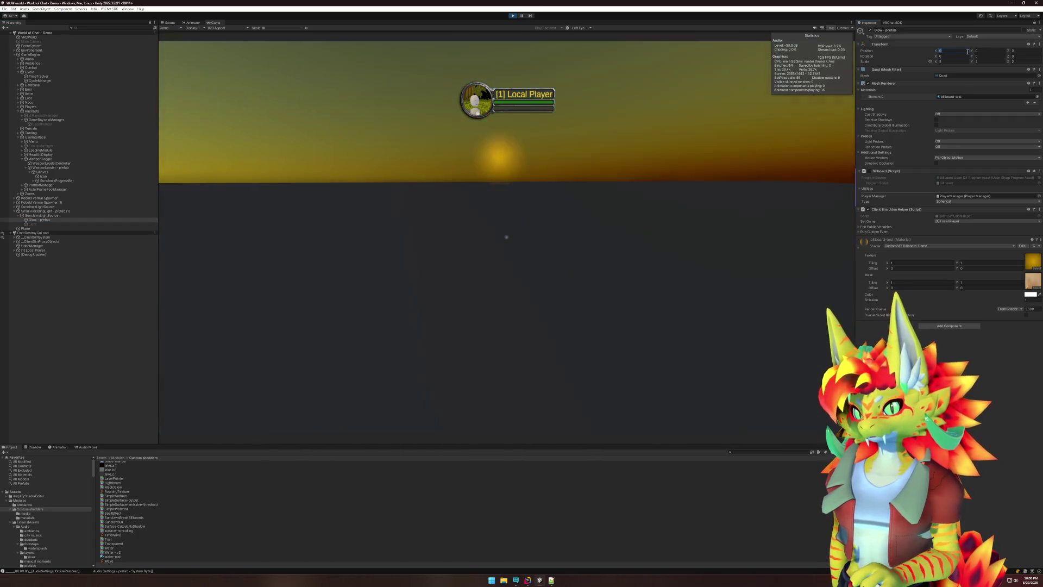
key(Return)
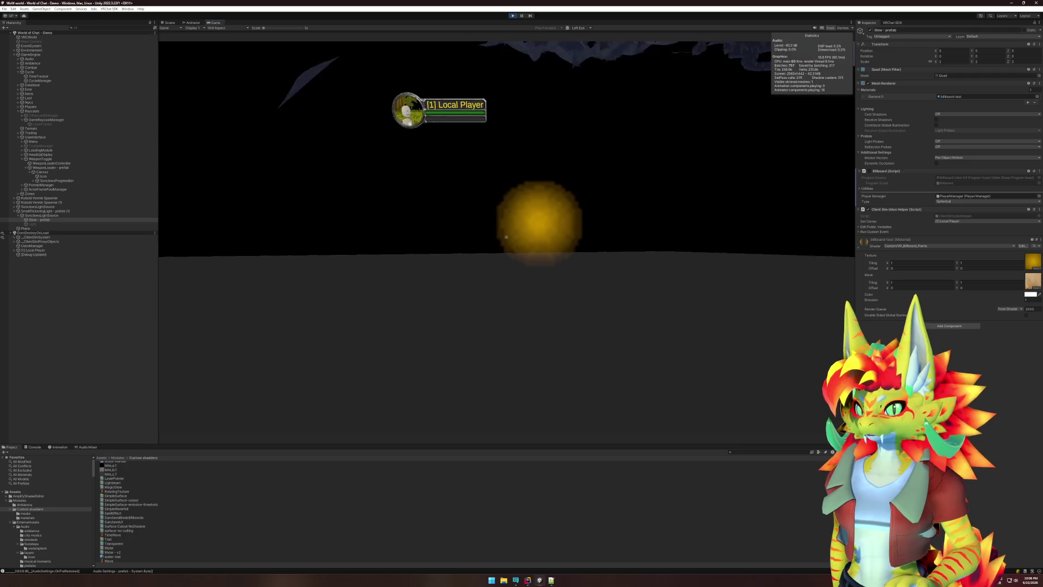
- Select Ambience, switch to the Scene view, and clear the selection
key(super)
key(super)
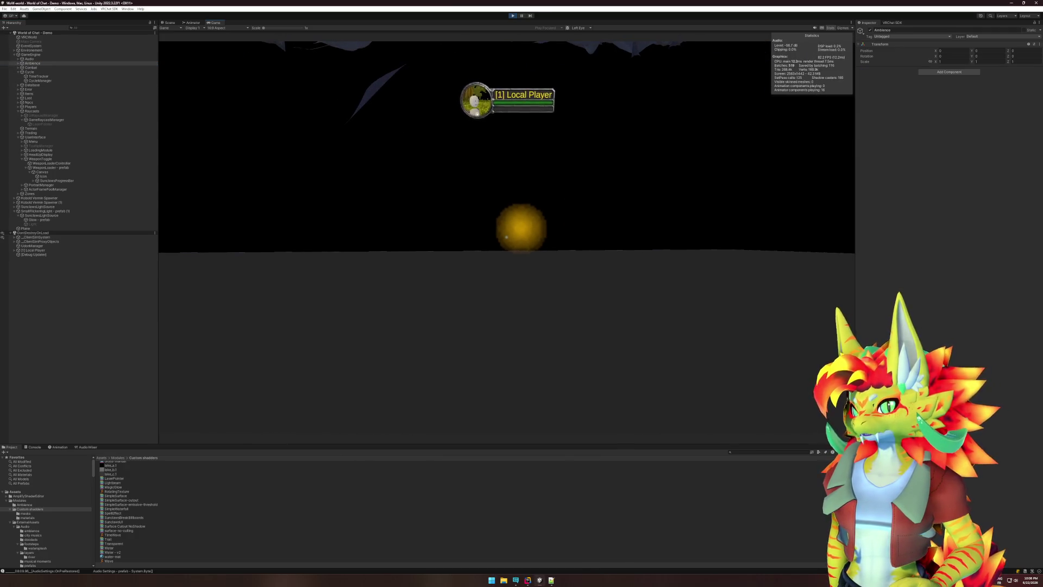
click(32, 63)
key(super)
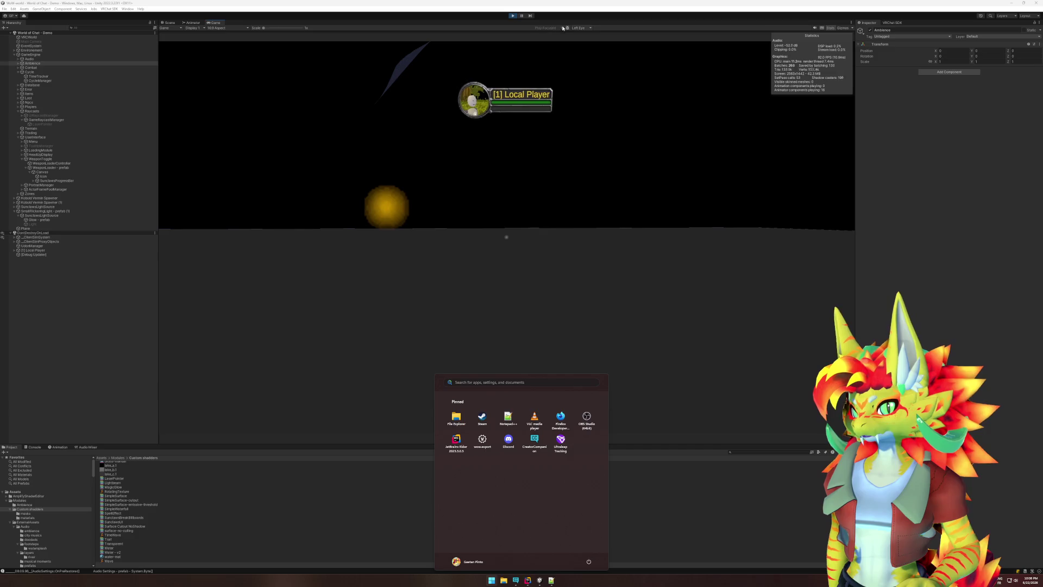
click(168, 22)
click(119, 33)
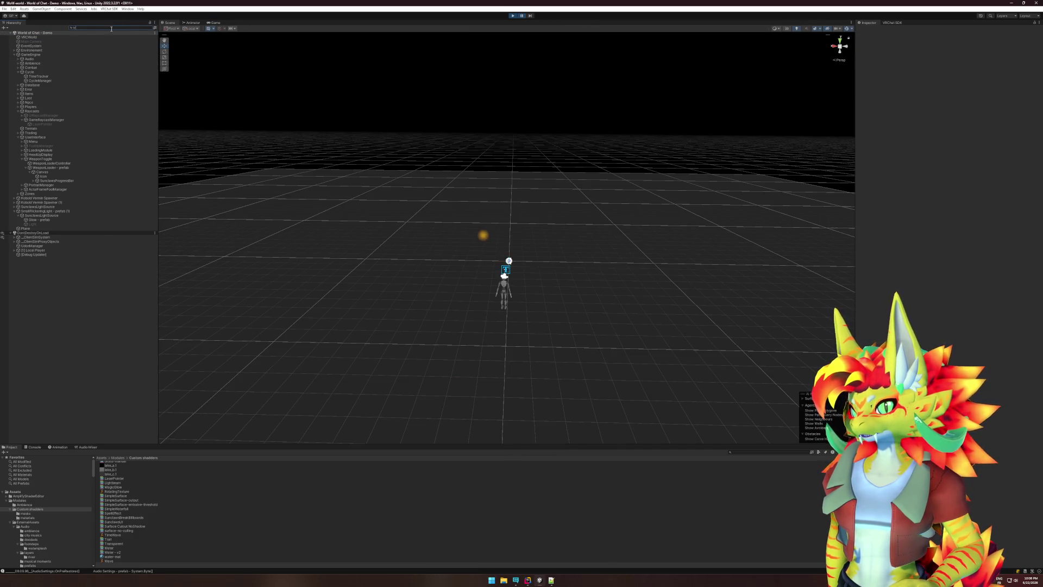
- Find and inspect TimeTracker through a Hierarchy search, clear the search, and return to the Game view
text(ac)
click(27, 37)
click(886, 30)
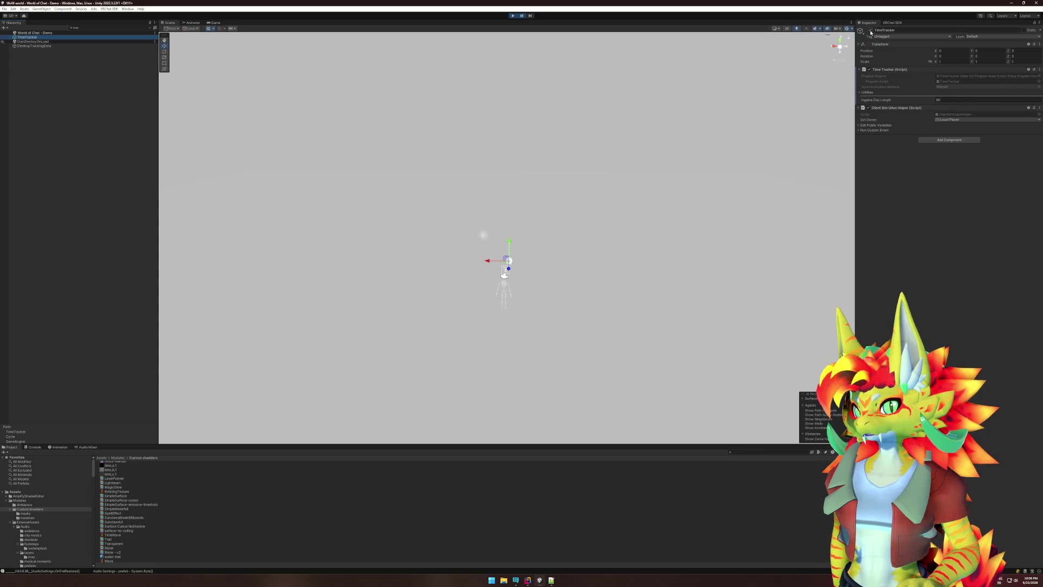
click(149, 28)
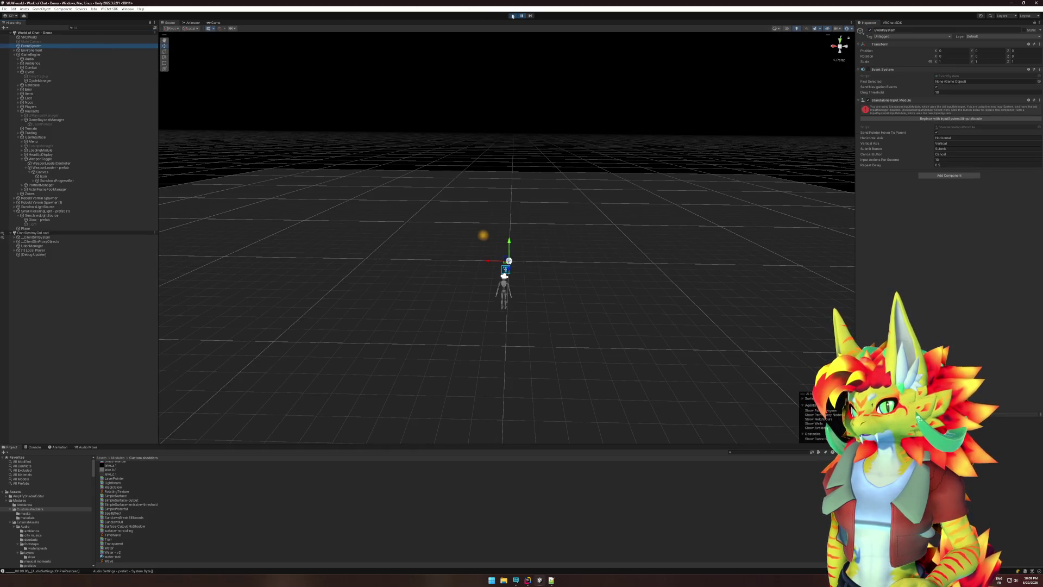
click(512, 15)
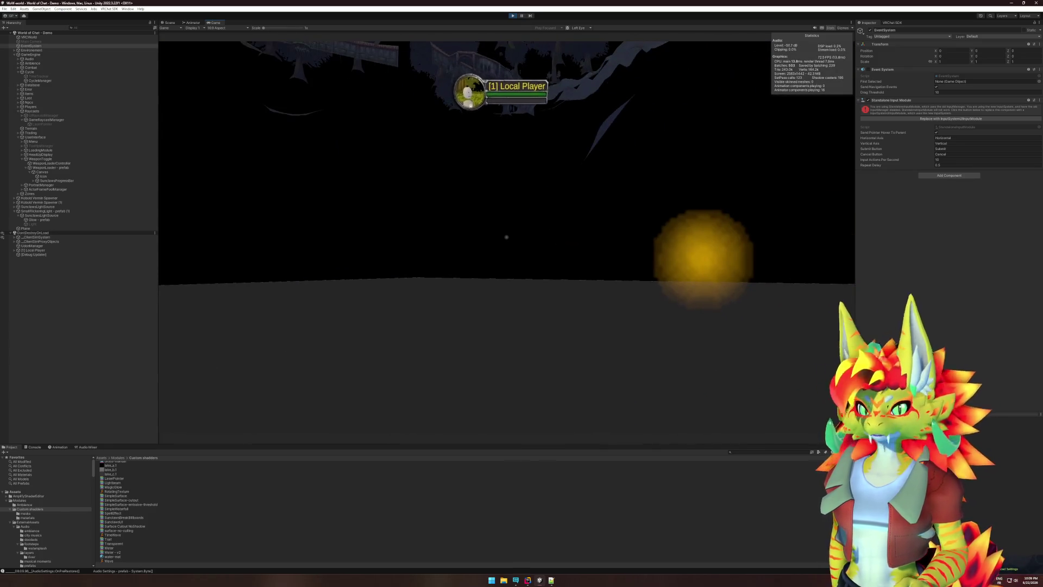
- Select the Glow prefab and edit its material's Render Queue
key(super)
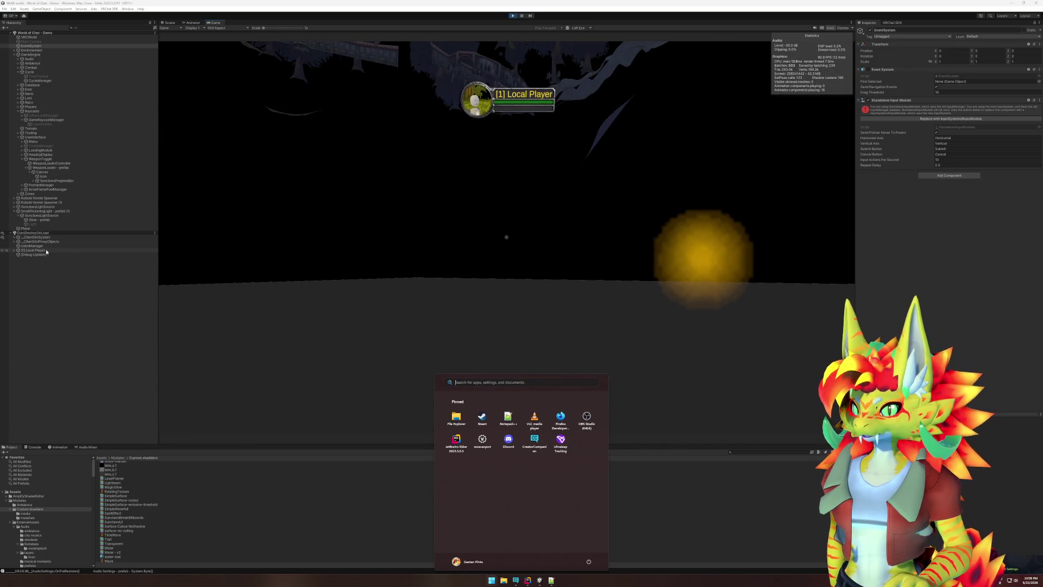
click(57, 224)
click(59, 220)
click(1033, 309)
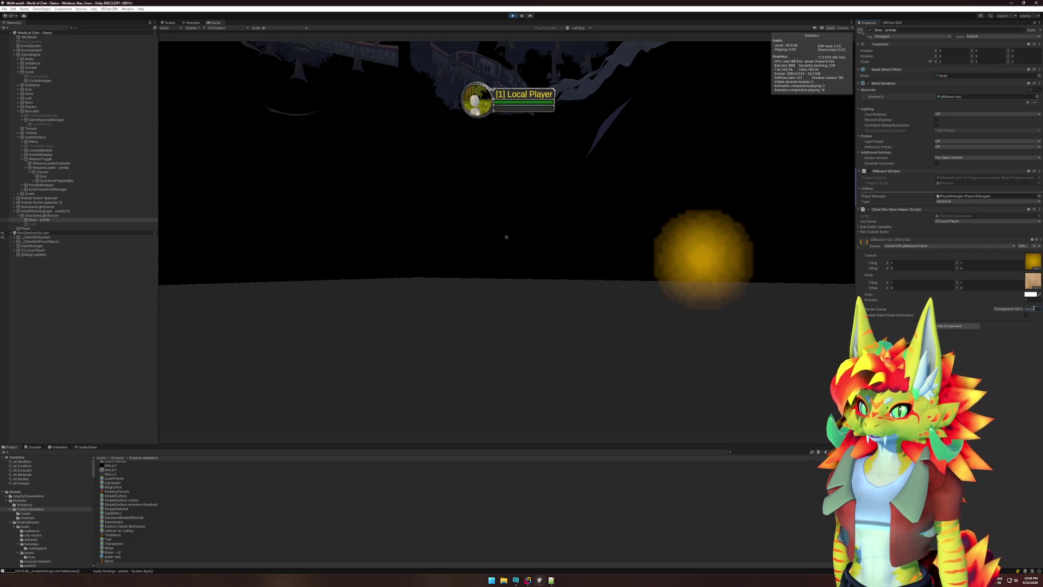
- Walk the player toward the glowing orb in the Game view
click(689, 305)
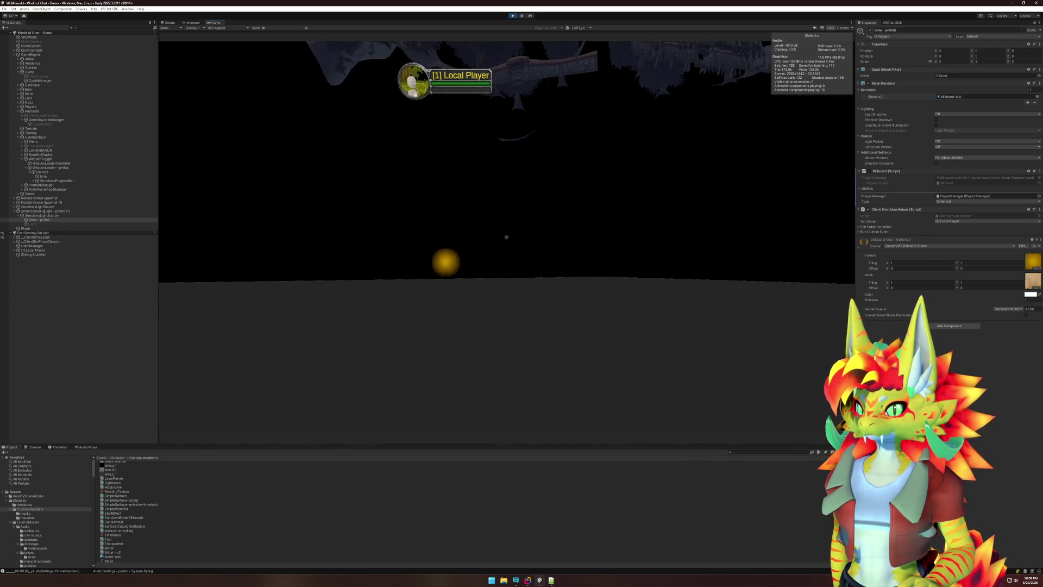
key(w)
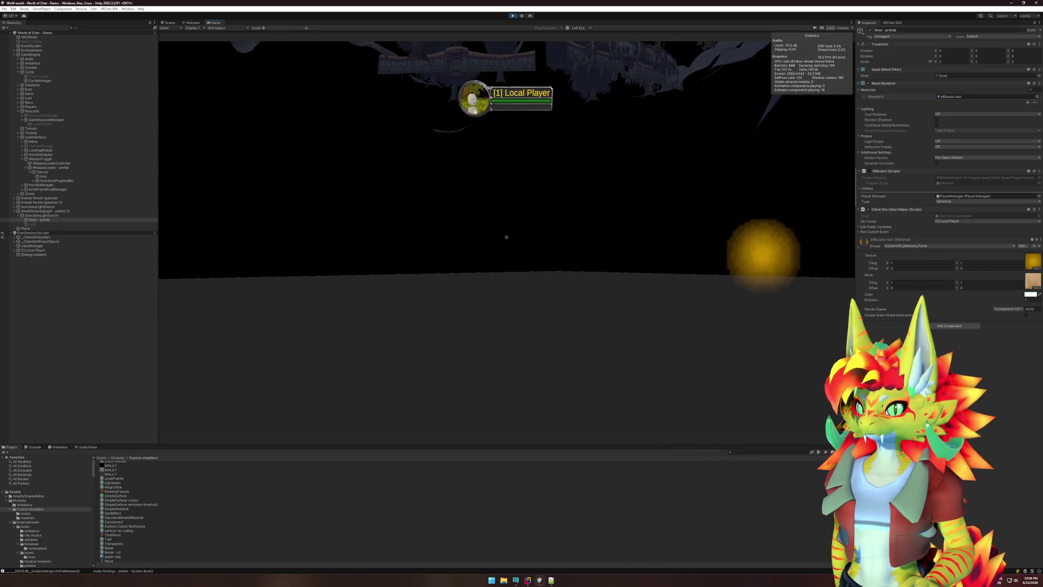
key(super)
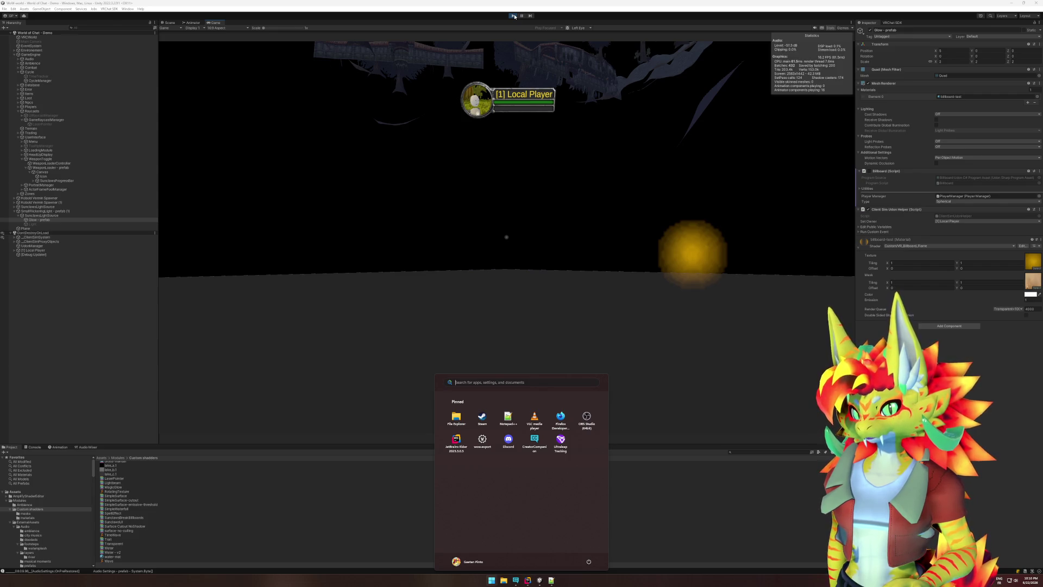
- Leave play mode to get back to the Scene view with the Glow prefab
click(514, 17)
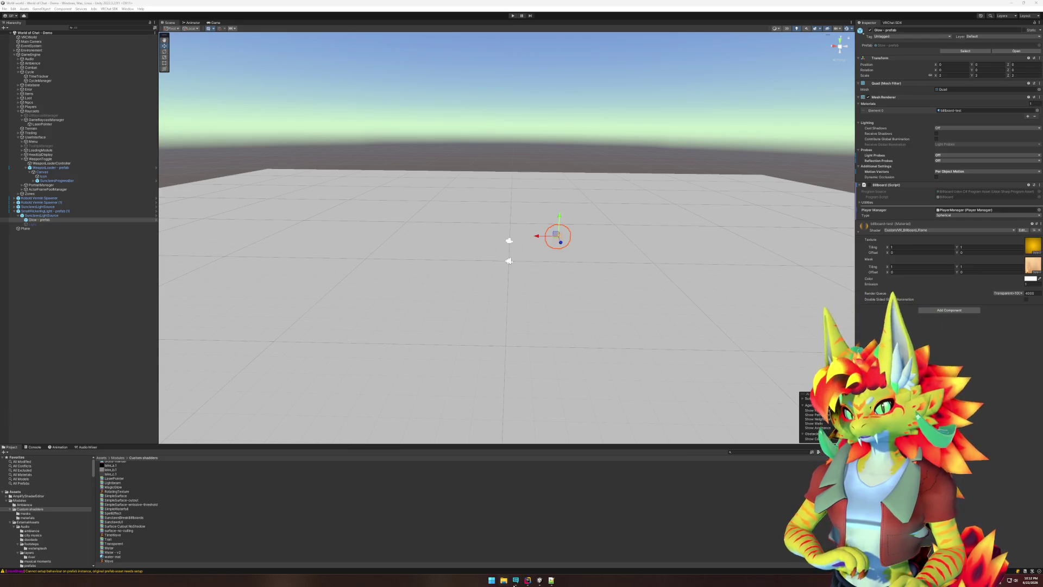
- Switch to JetBrains Rider to view the ZoneManager code and billboard shader source
click(527, 579)
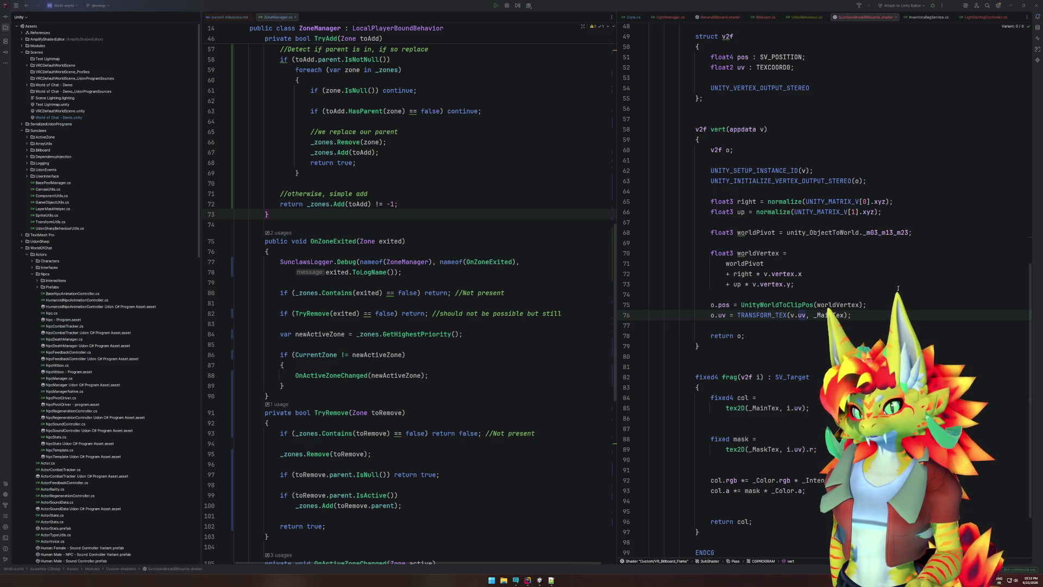
- Close the SunclawsBreakBillboards.shader tab, then bring up the Glow material's shader list in Unity
middle_click(867, 18)
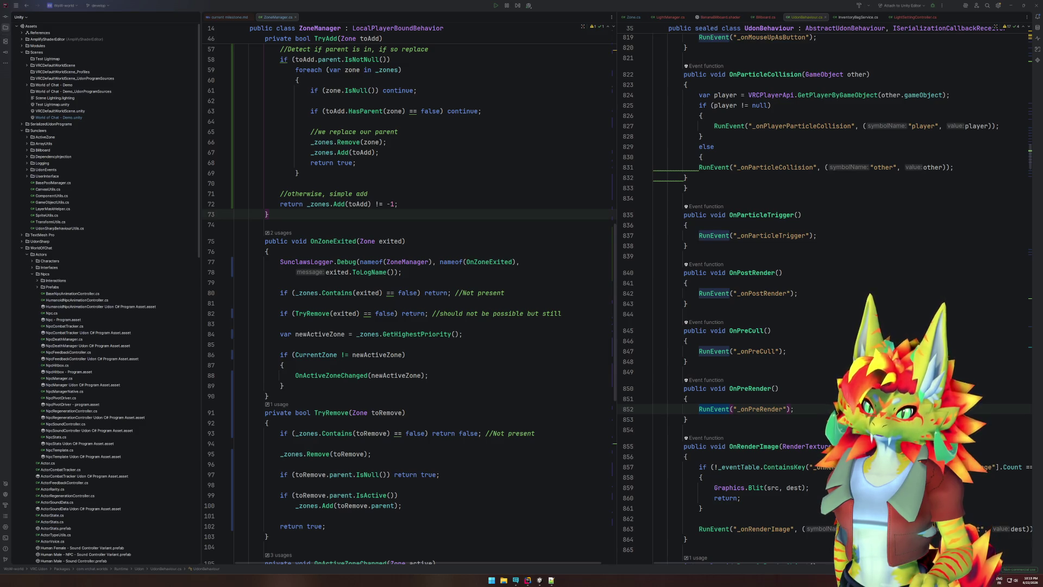
click(539, 580)
click(936, 231)
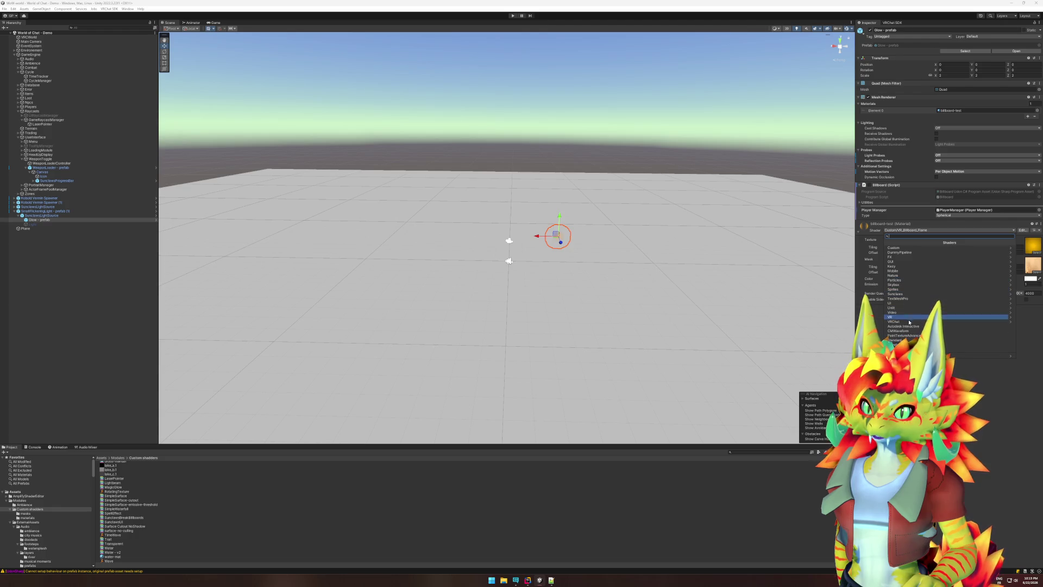
- Set the Glow material's shader to Sunclaws/BillboardGlow
click(897, 299)
click(899, 242)
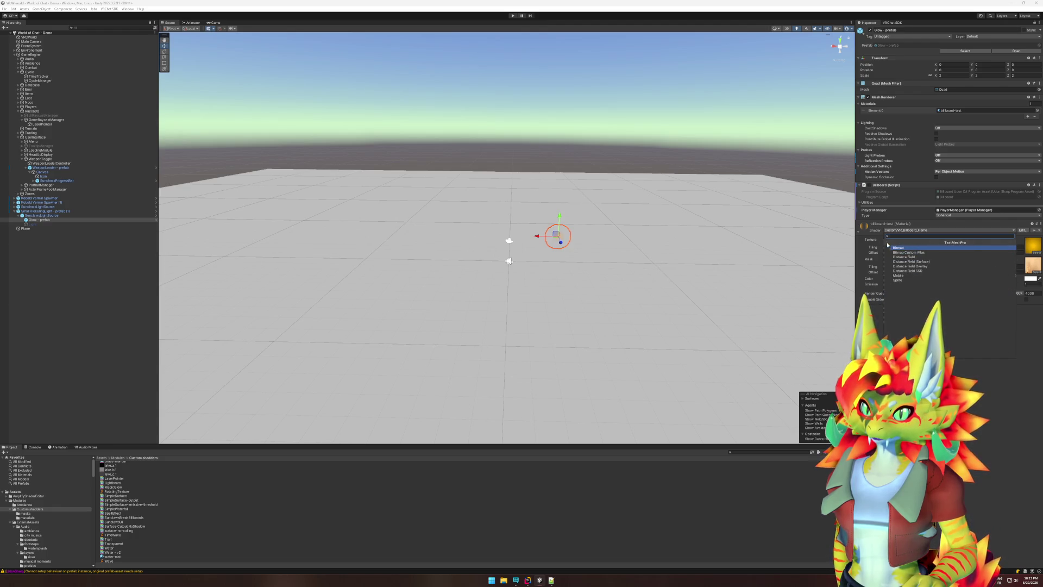
click(913, 294)
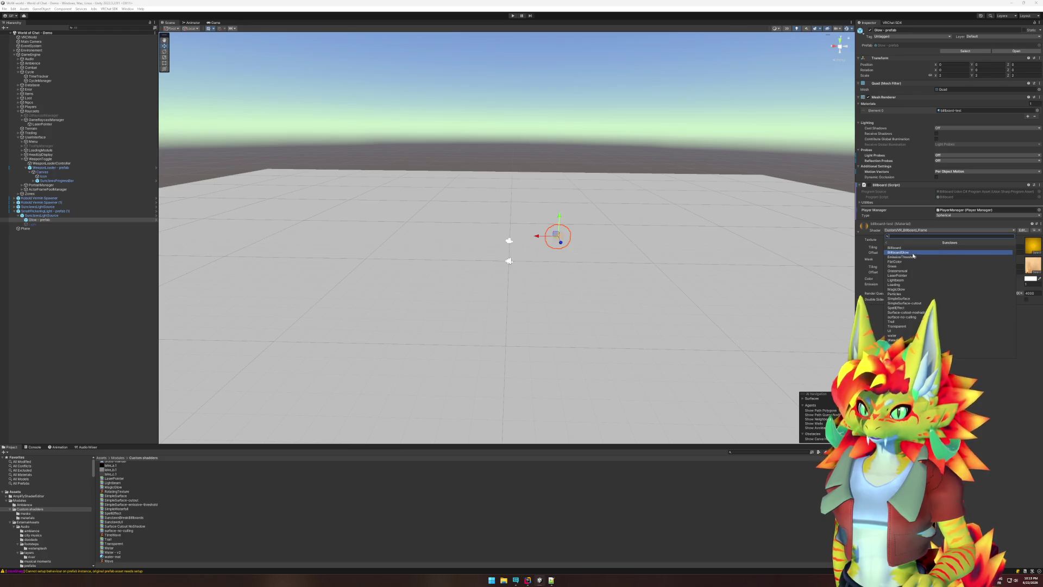
click(898, 252)
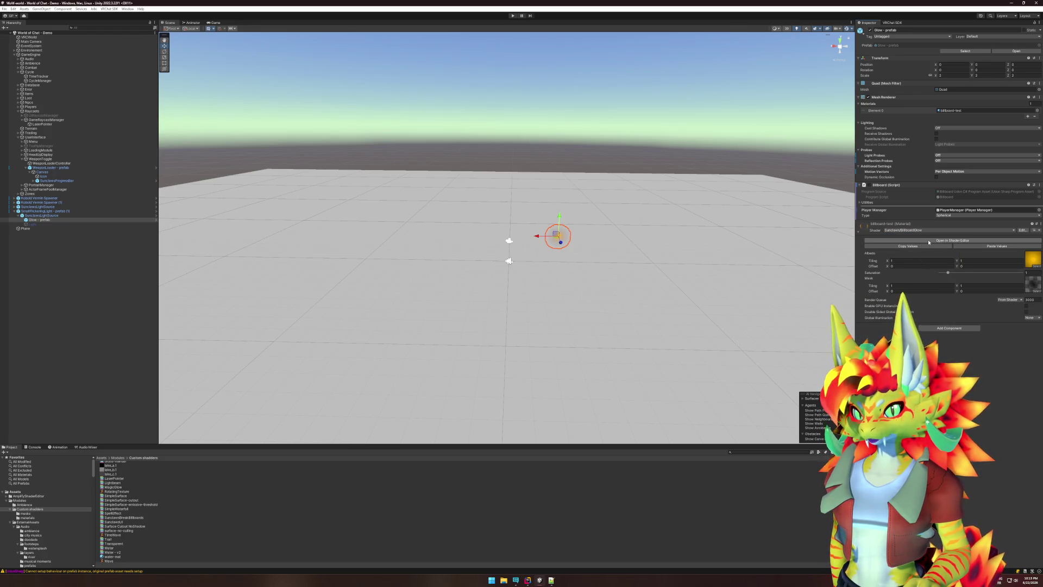
drag(738, 247, 573, 240)
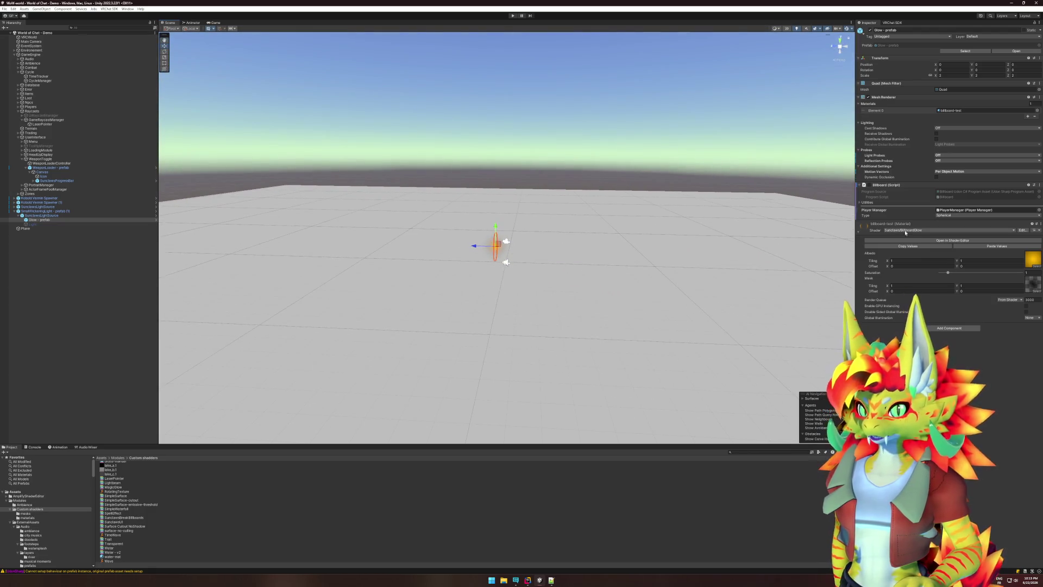
- In the shader graph, delete the Billboard node and wire Multiply into Local Vertex Offset
click(952, 240)
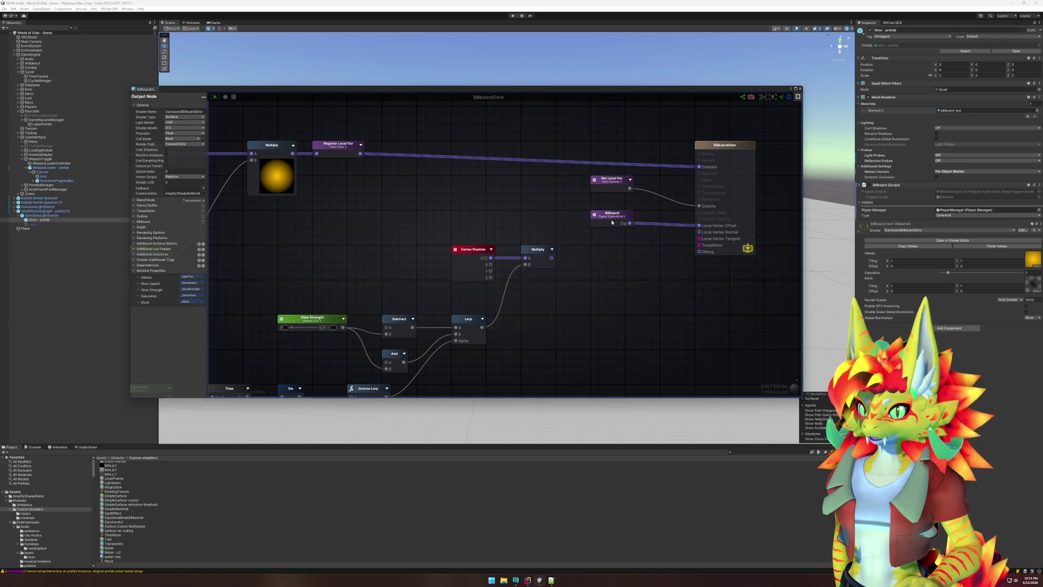
click(611, 214)
key(Delete)
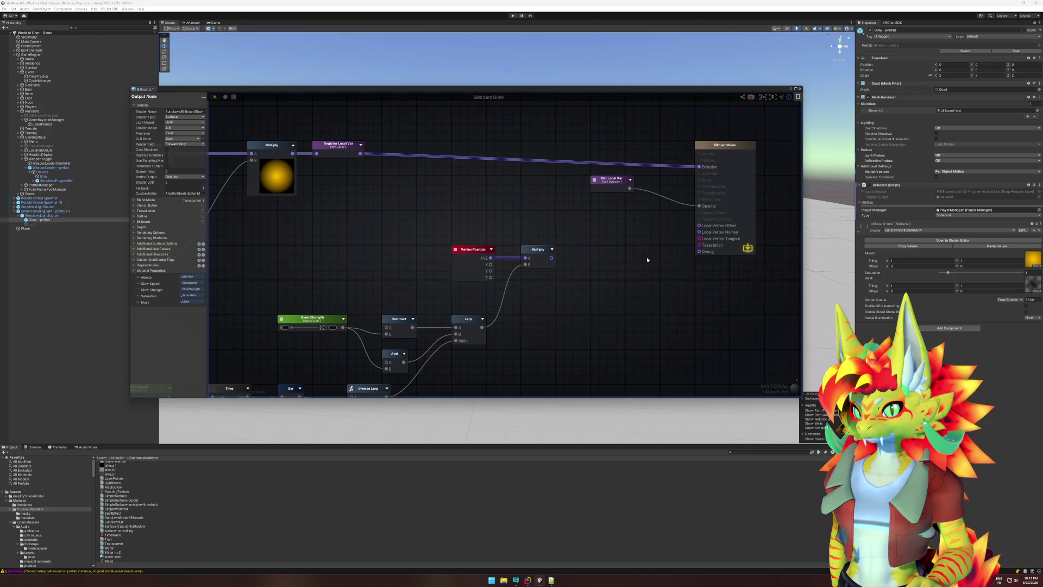
drag(553, 261, 698, 228)
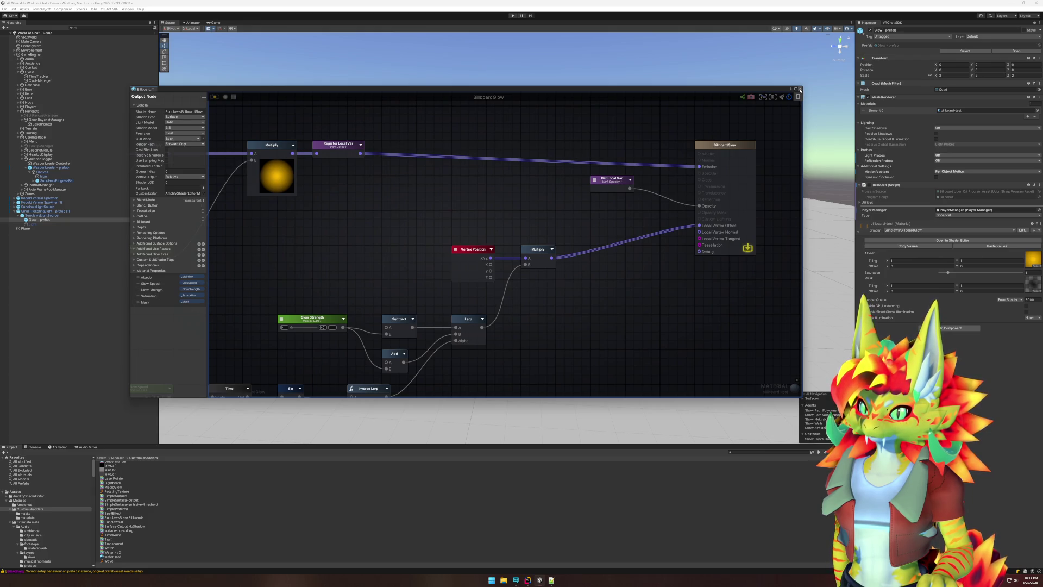
- Test the shader in play mode, then stop and close the shader graph
click(513, 16)
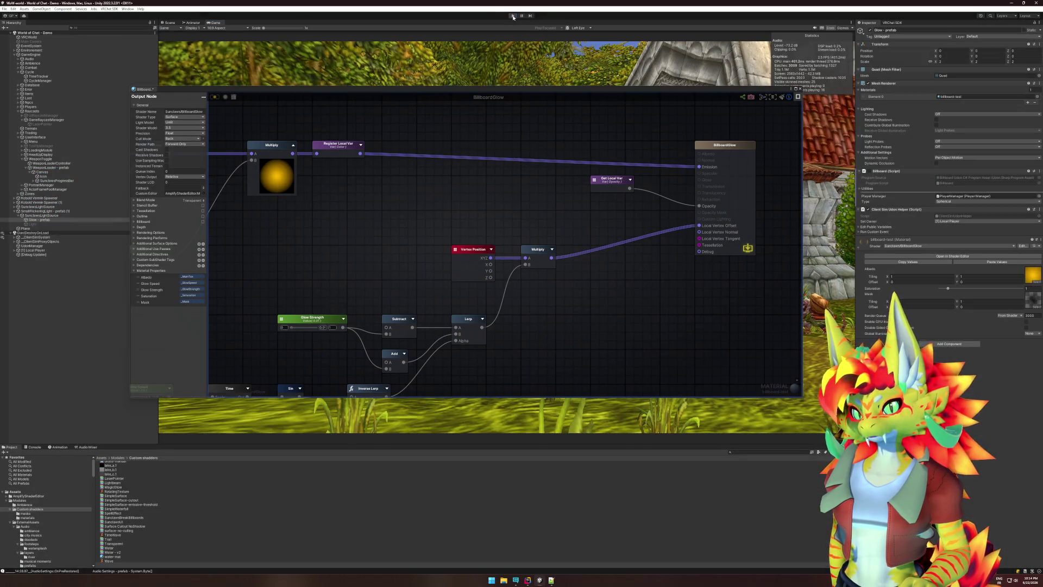
key(ctrl+p)
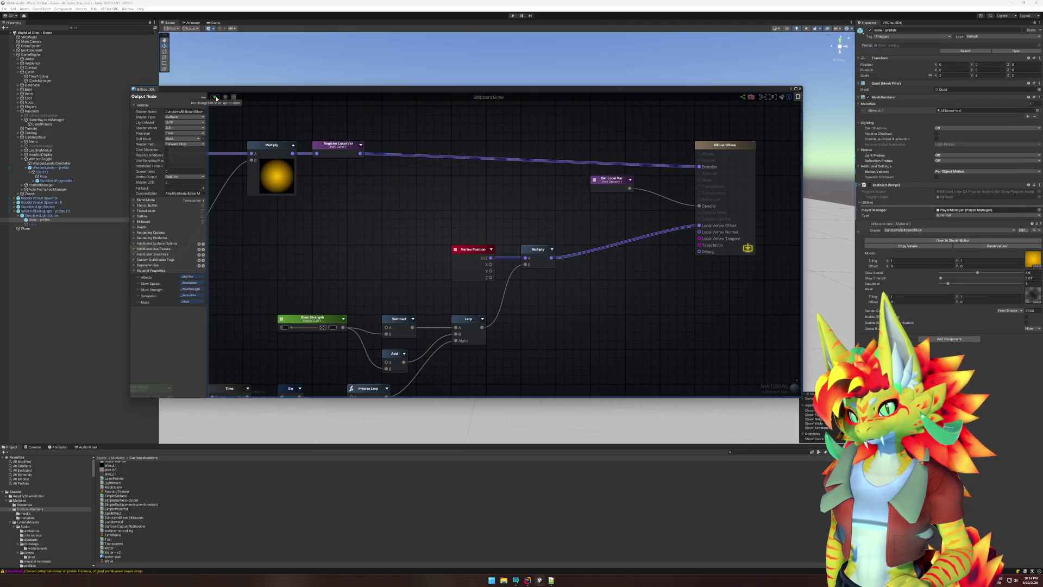
click(800, 89)
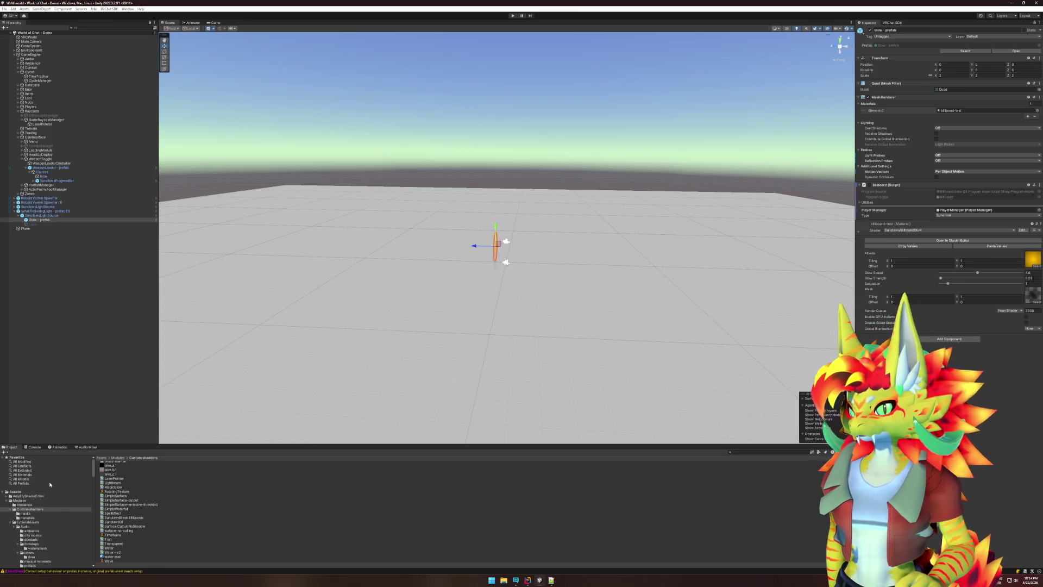
- Reimport the Custom shadders folder from the Project panel
right_click(41, 510)
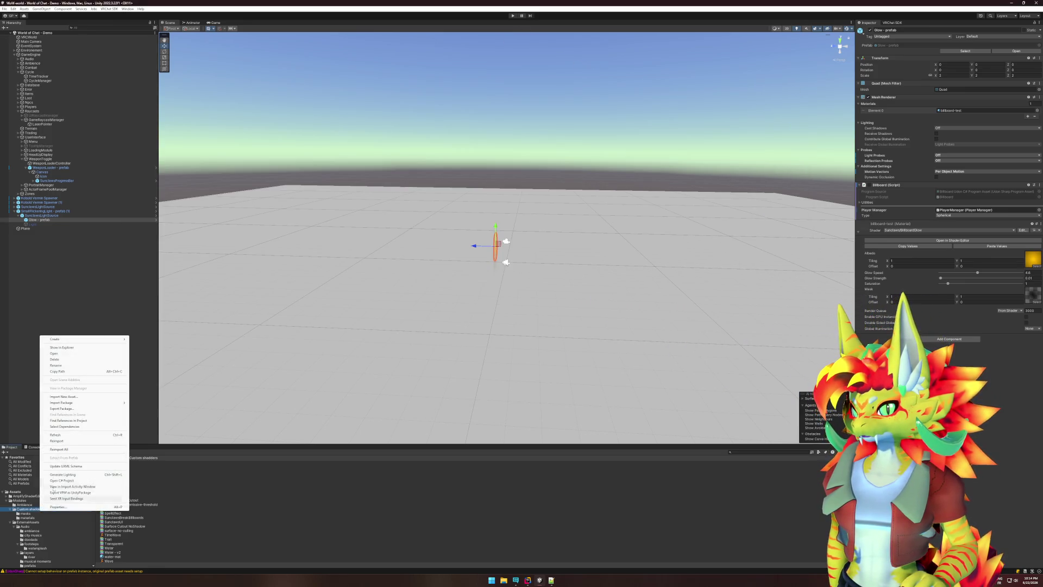
click(65, 441)
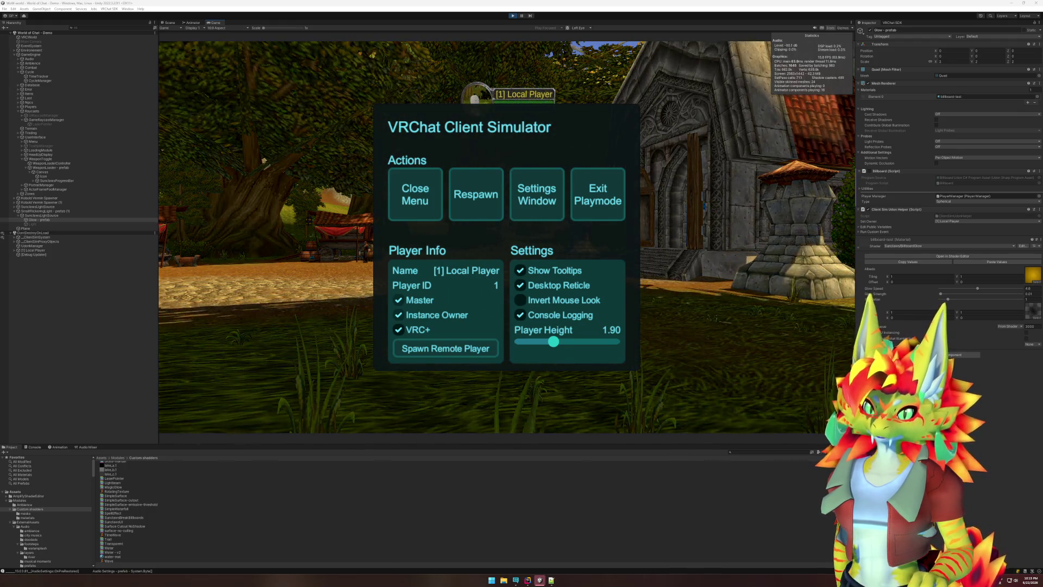
- Close the simulator menu, pause the game, and set the Local Player's Y position to 0
click(414, 200)
key(super)
key(Escape)
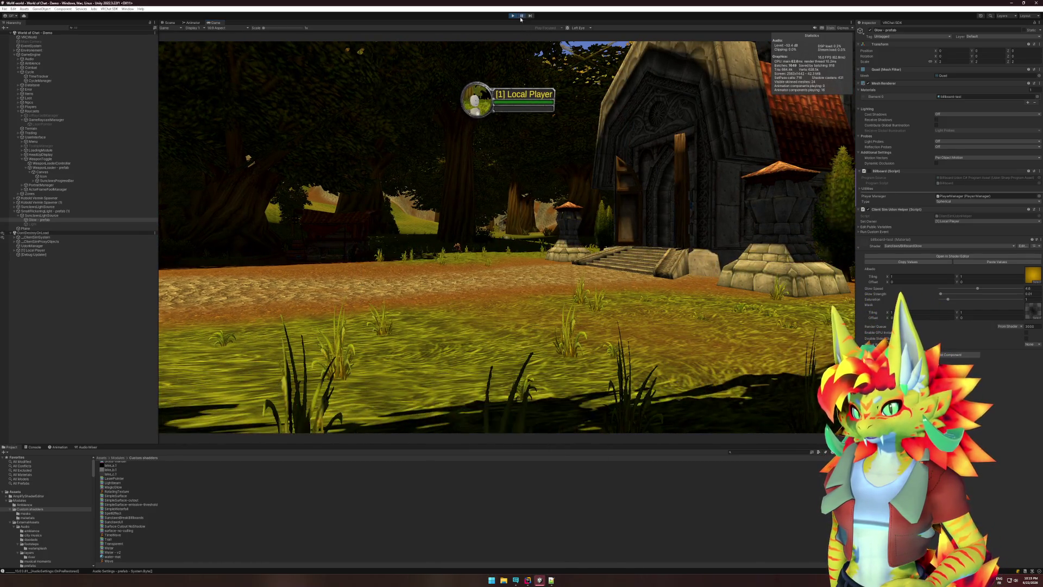
key(ctrl+p)
click(86, 250)
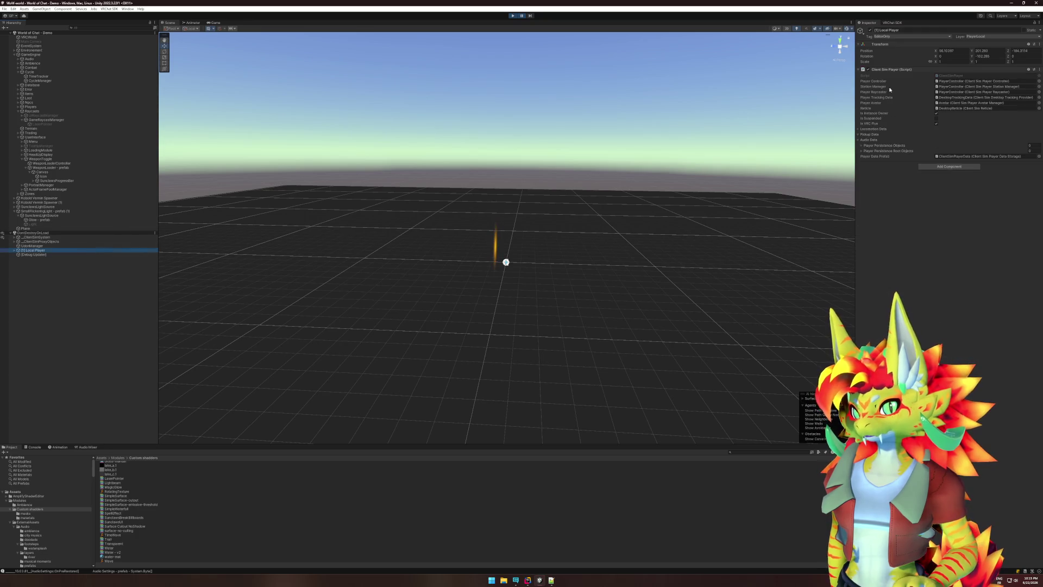
key(Tab)
text(0)
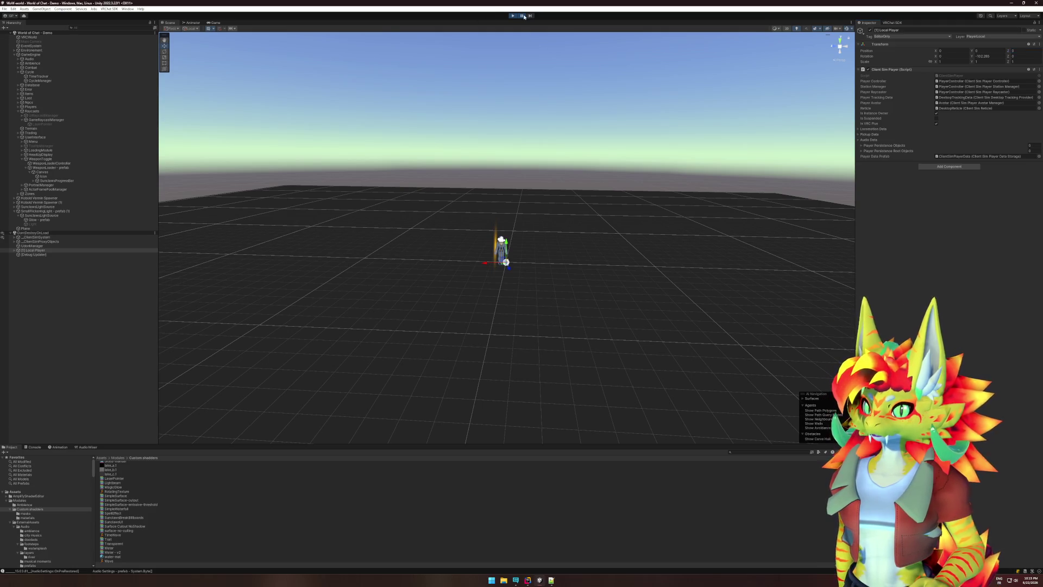
- Resume play, then select the Glow prefab
click(521, 16)
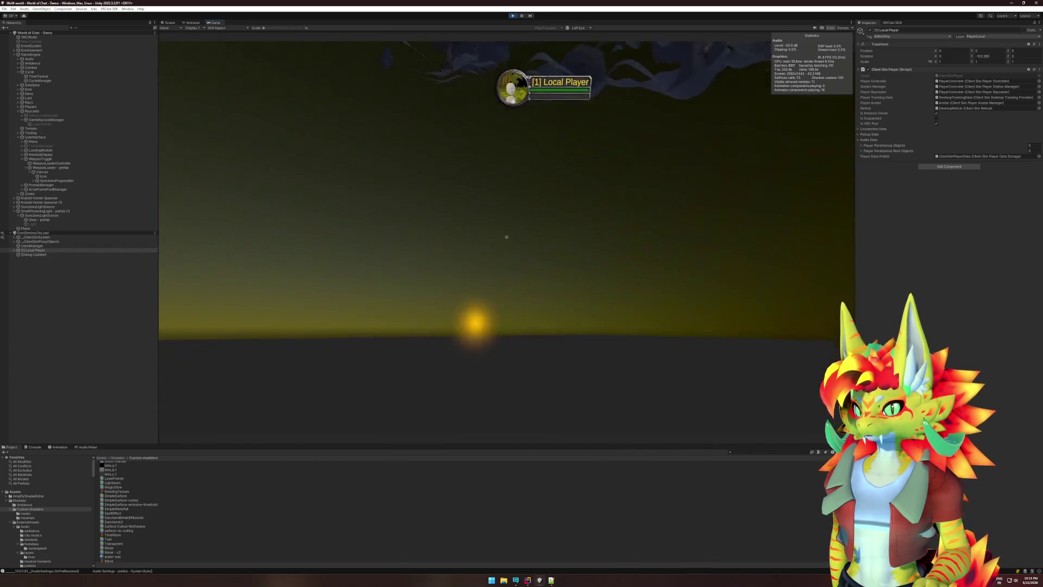
key(super)
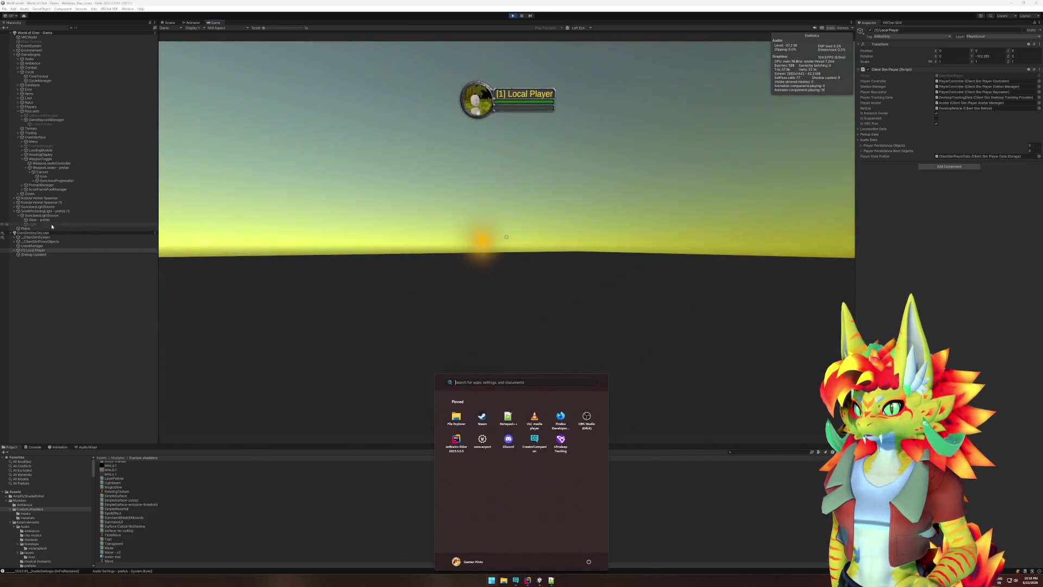
click(52, 220)
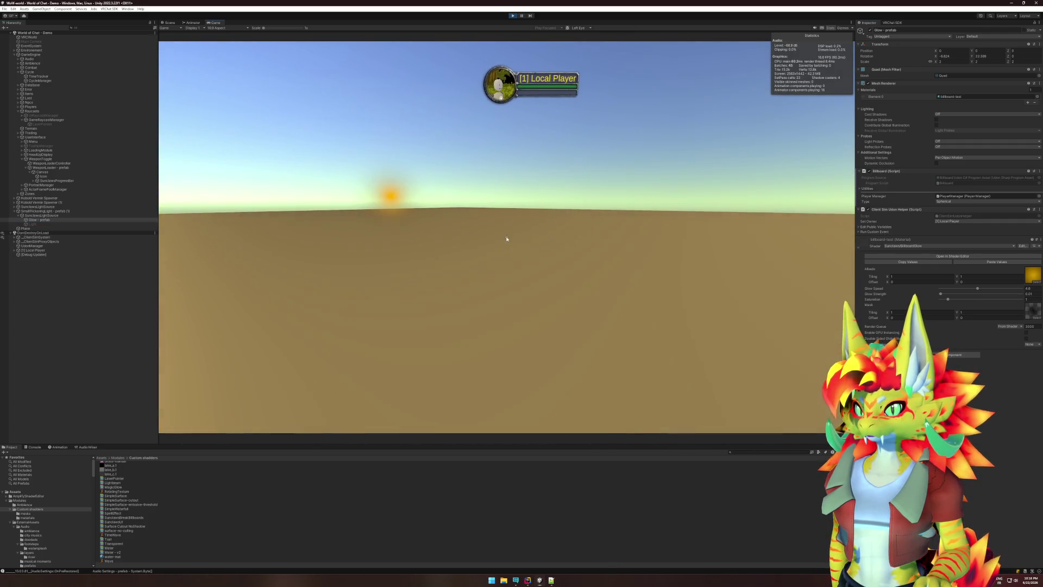
- Inspect the Environment and Glow - prefab objects during play, then stop play mode
key(super)
click(50, 50)
click(50, 50)
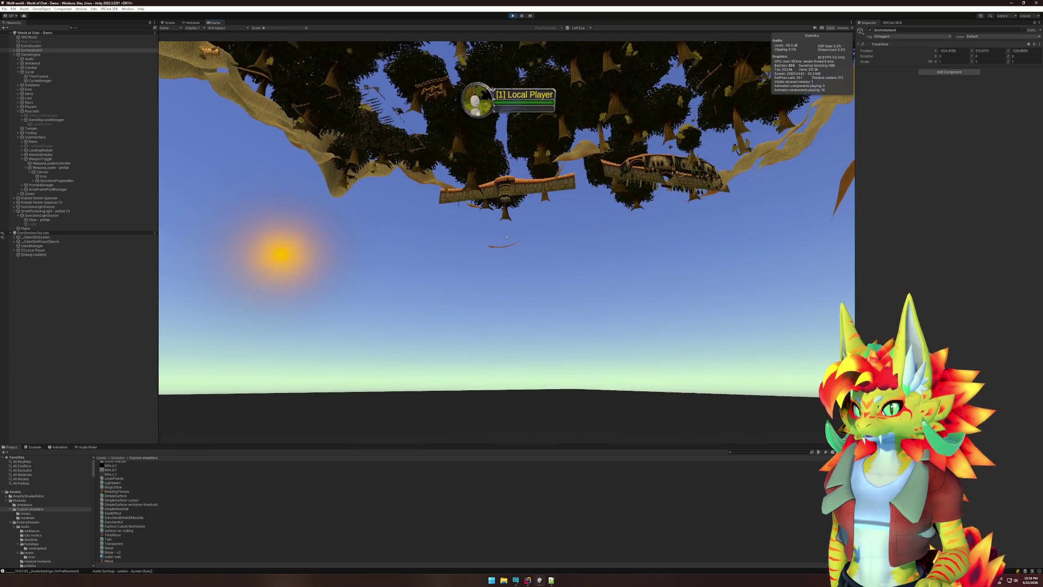
key(super)
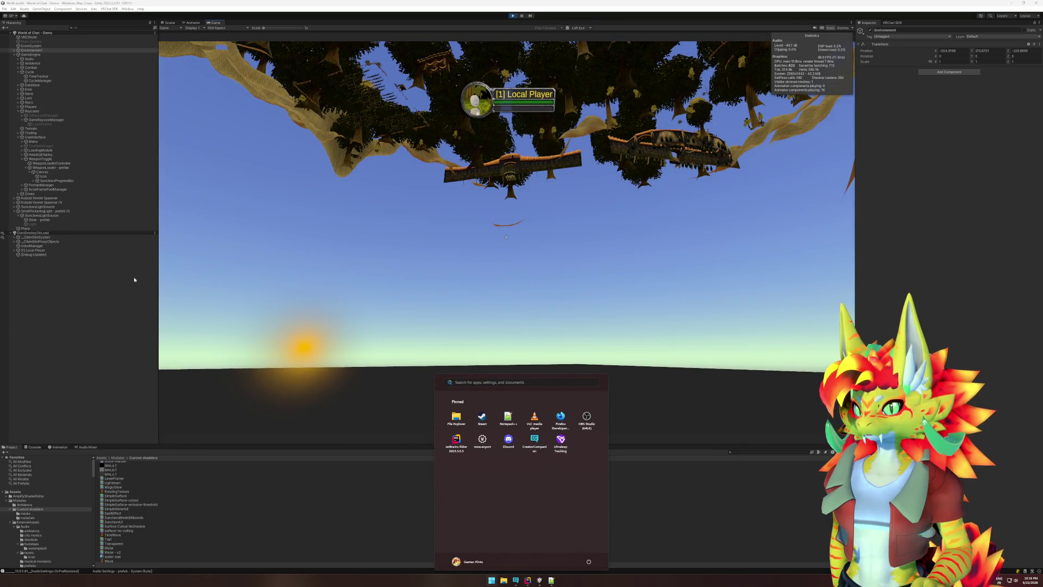
click(79, 220)
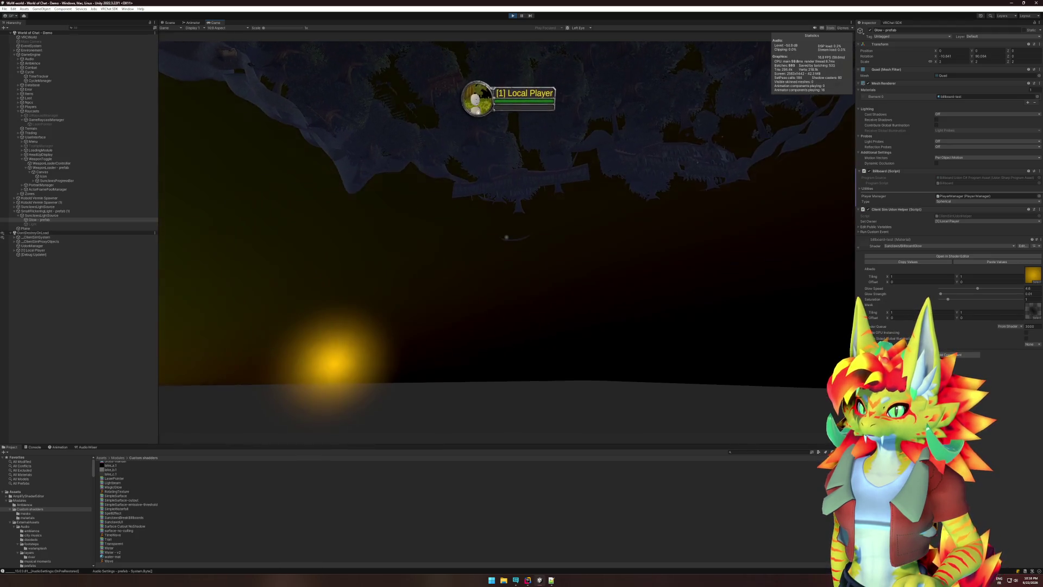
key(super)
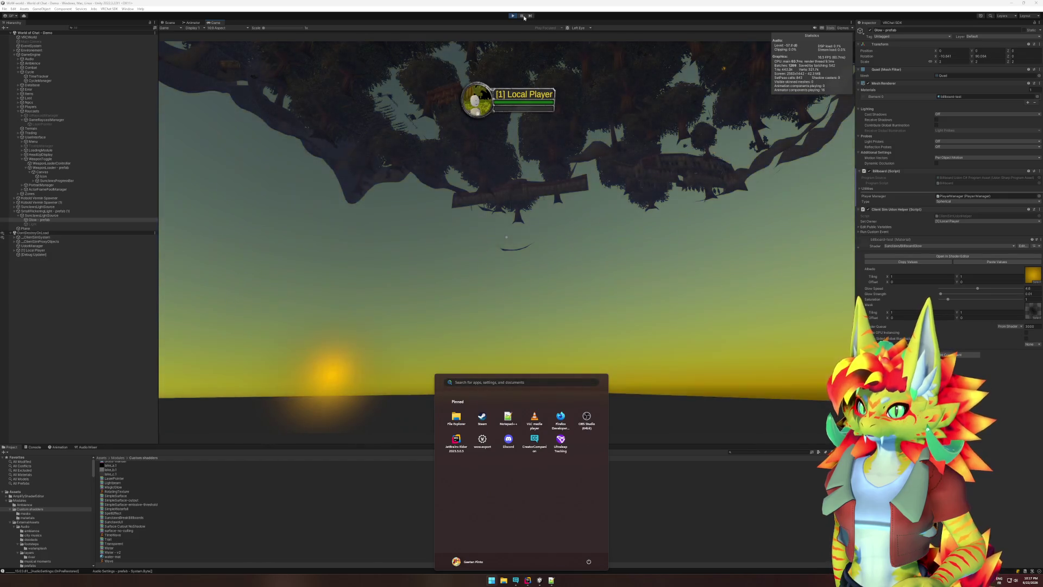
click(513, 15)
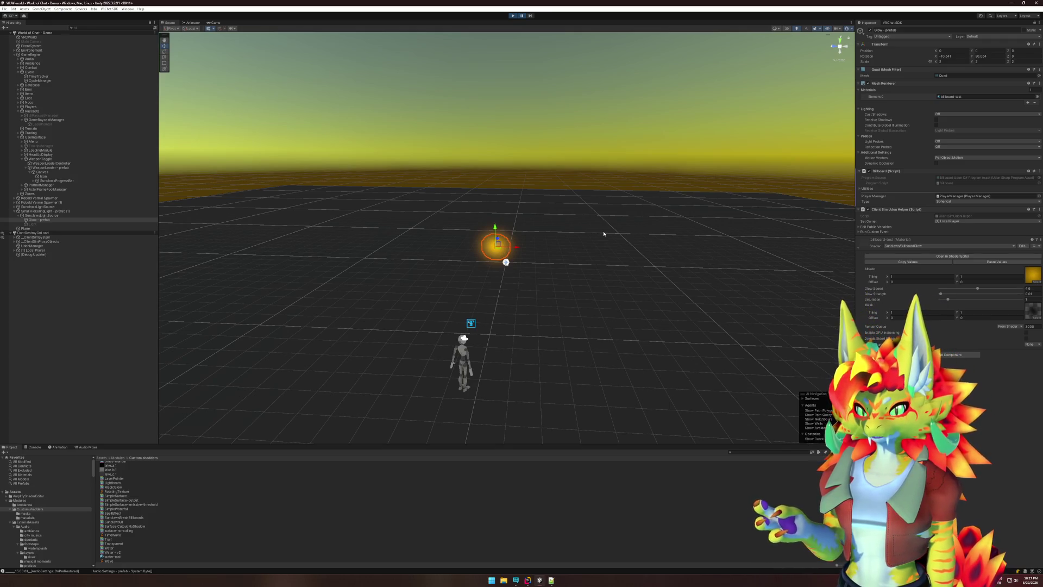
- After a brief look at Rider, reopen the Glow material's BillboardGlow shader graph
click(538, 578)
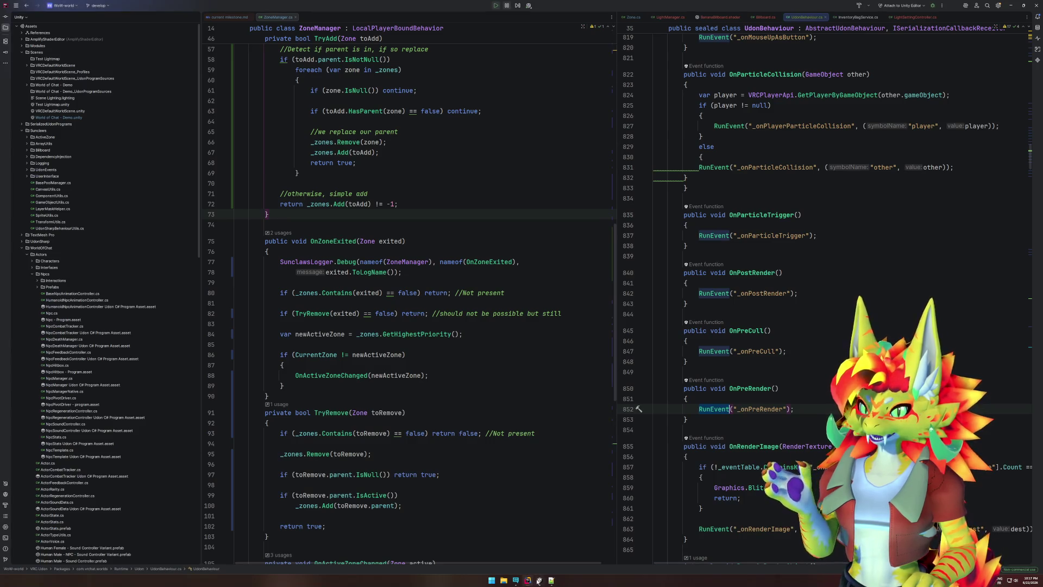
click(538, 577)
click(994, 256)
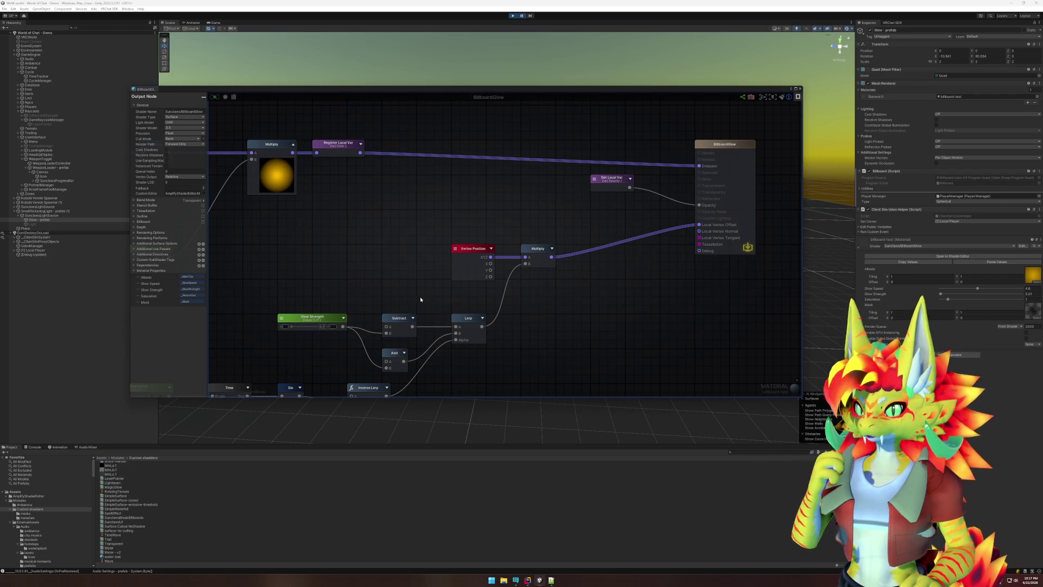
- Remove the Multiply → Local Vertex Offset connection, recompile BillboardGlow, and close the shader editor
drag(518, 269, 555, 245)
mouse_move(491, 263)
mouse_down()
mouse_move(660, 220)
mouse_move(430, 303)
mouse_up()
drag(664, 253, 627, 262)
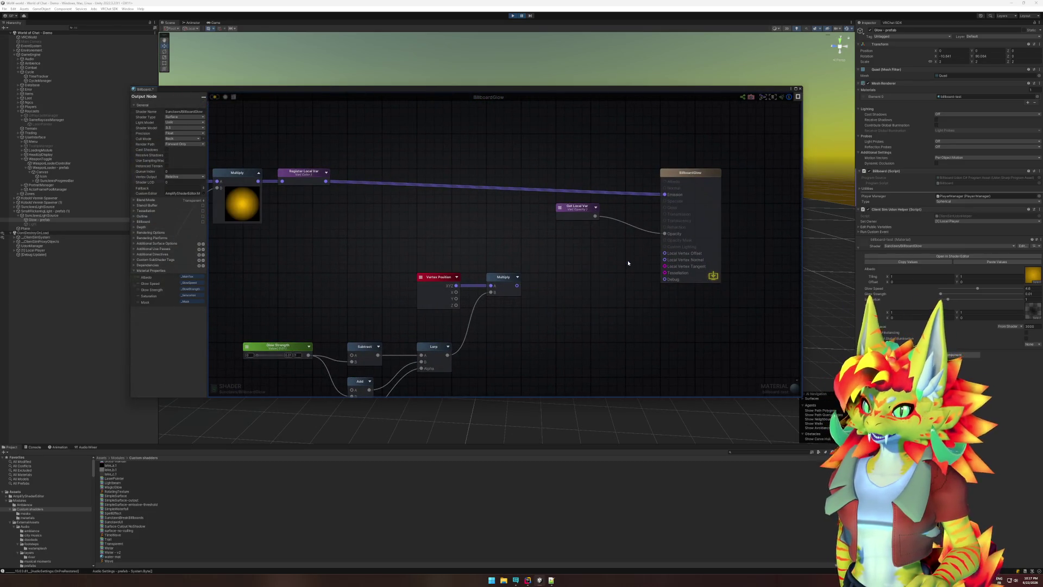
click(215, 99)
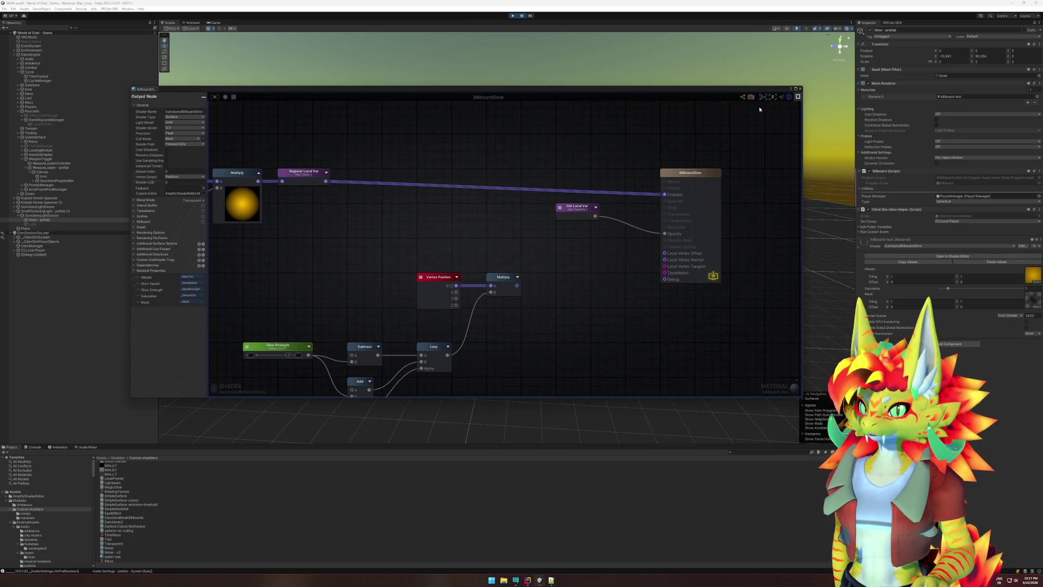
click(796, 89)
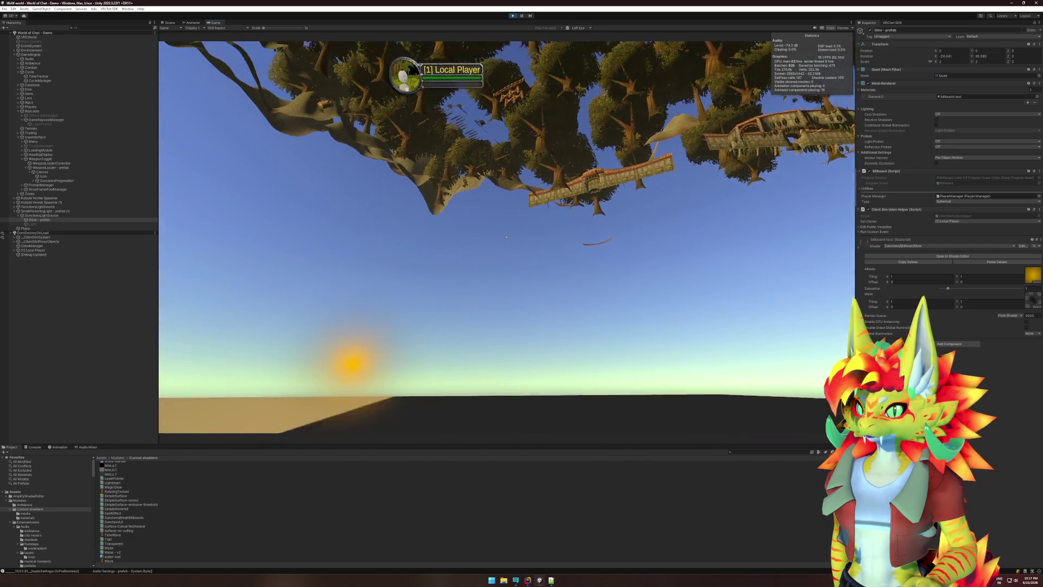
- Inspect EventSystem and Glow - prefab during play, then stop play mode with Ctrl+P
key(super)
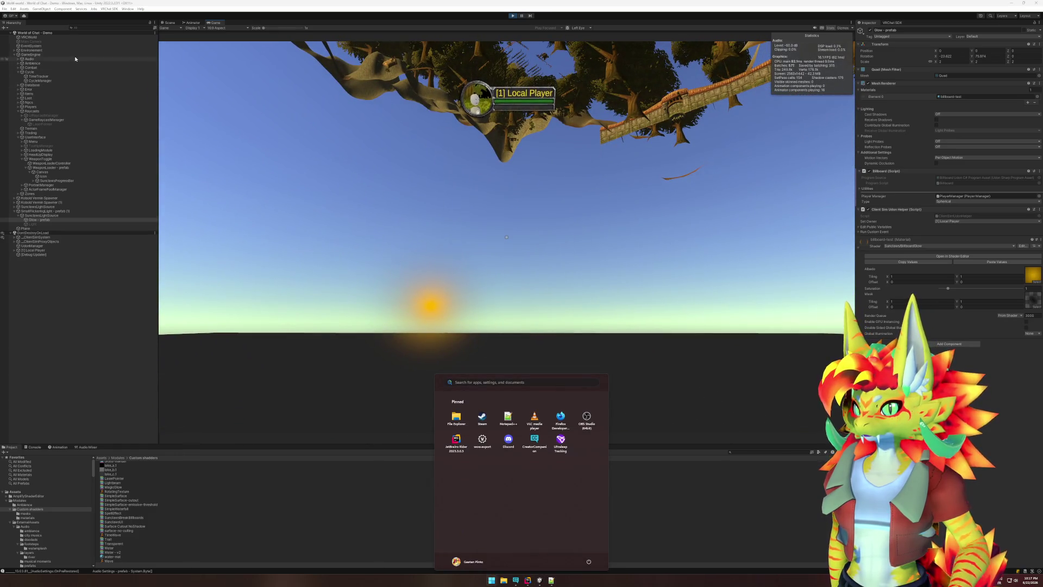
click(31, 46)
click(507, 236)
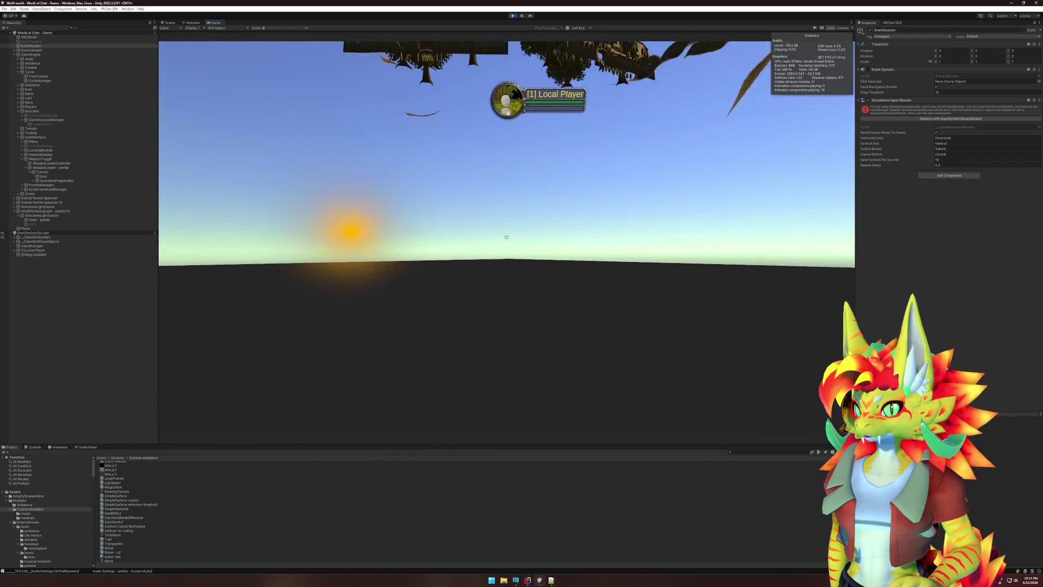
key(super)
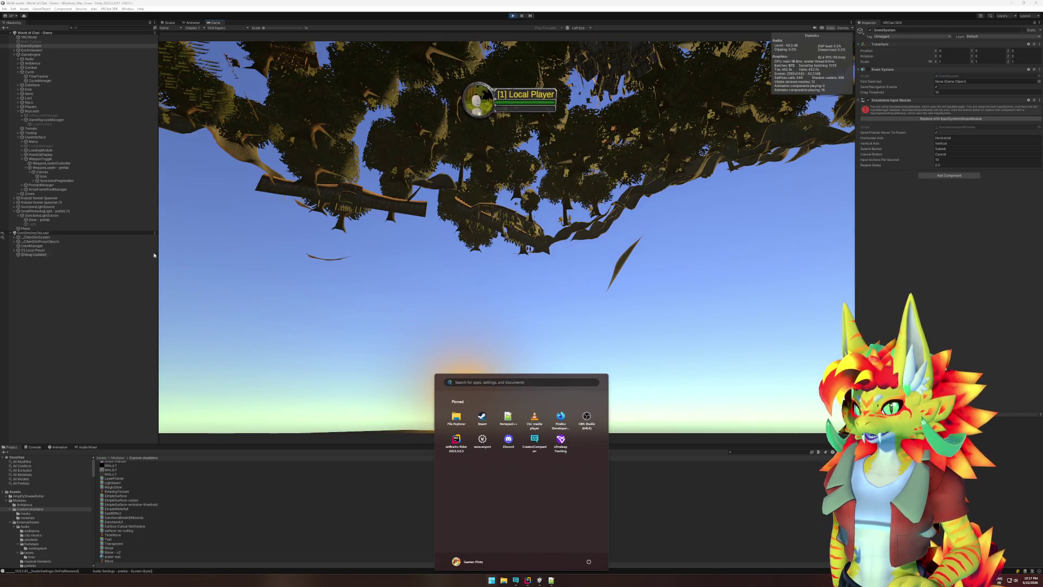
click(81, 219)
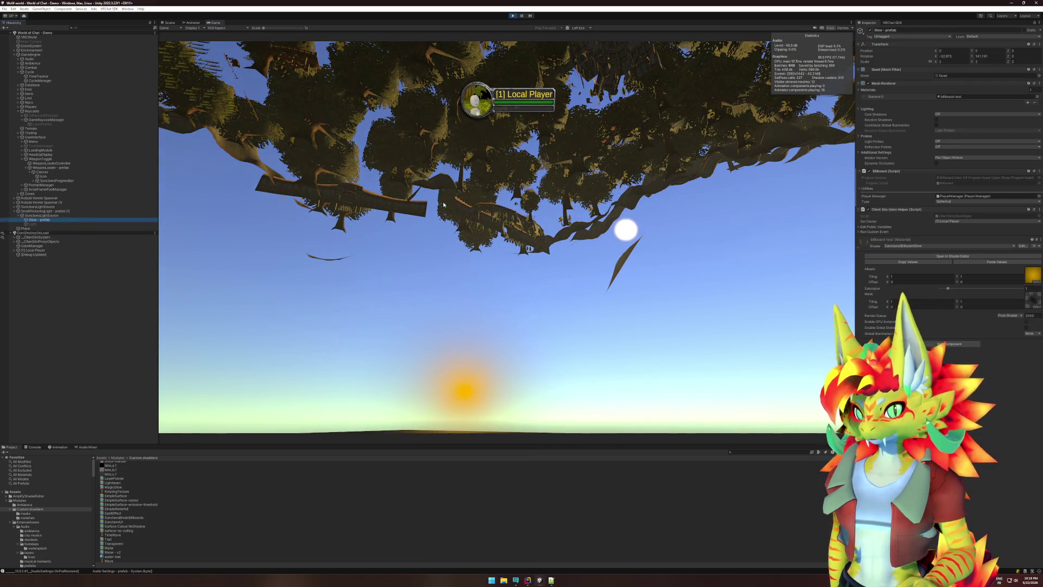
key(ctrl+p)
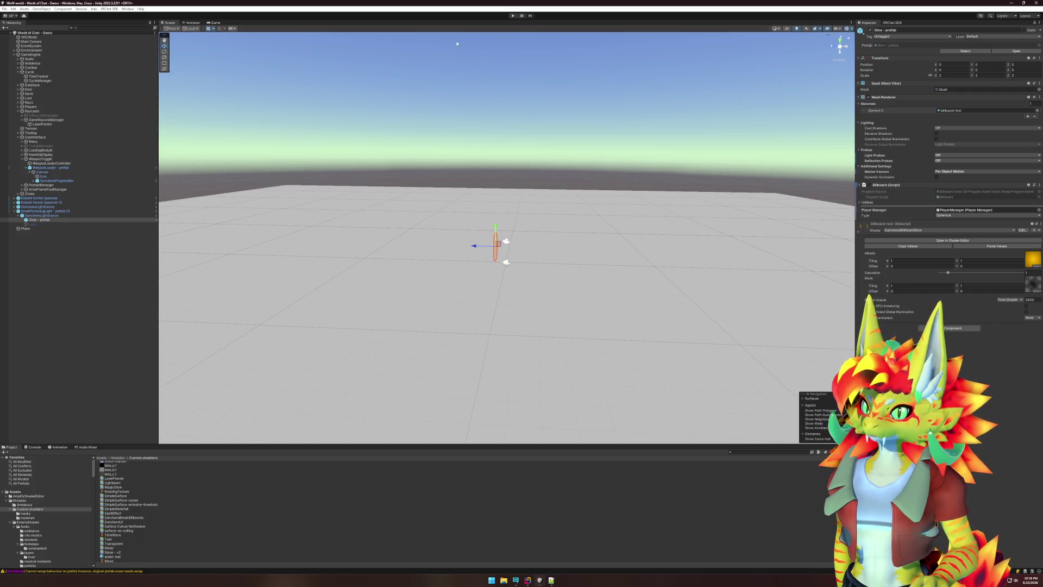
- Apply the context-menu action to the Custom shadders folder, then start play mode paused with nothing selected
right_click(35, 510)
click(56, 438)
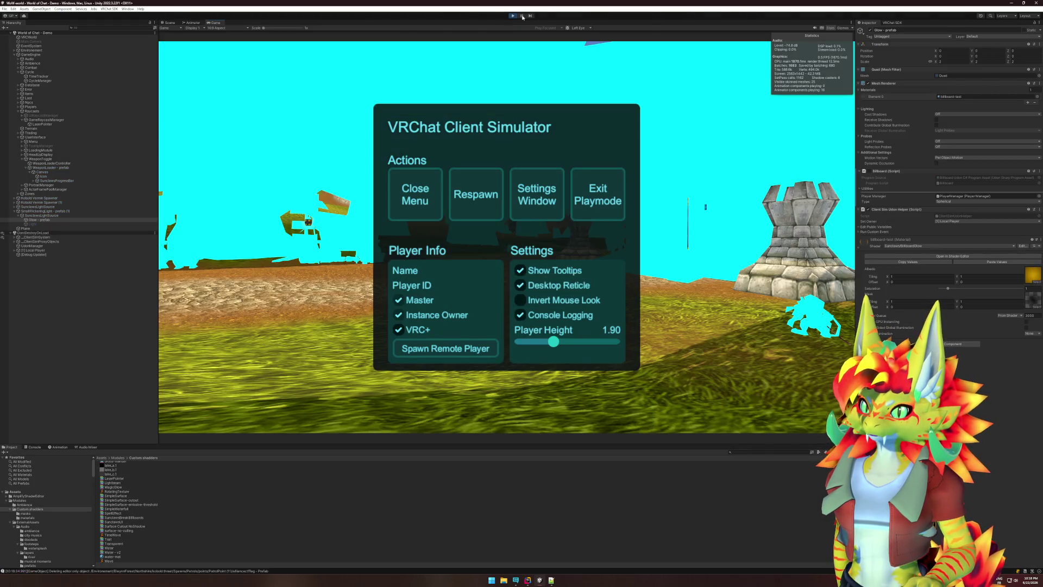
click(521, 16)
click(64, 303)
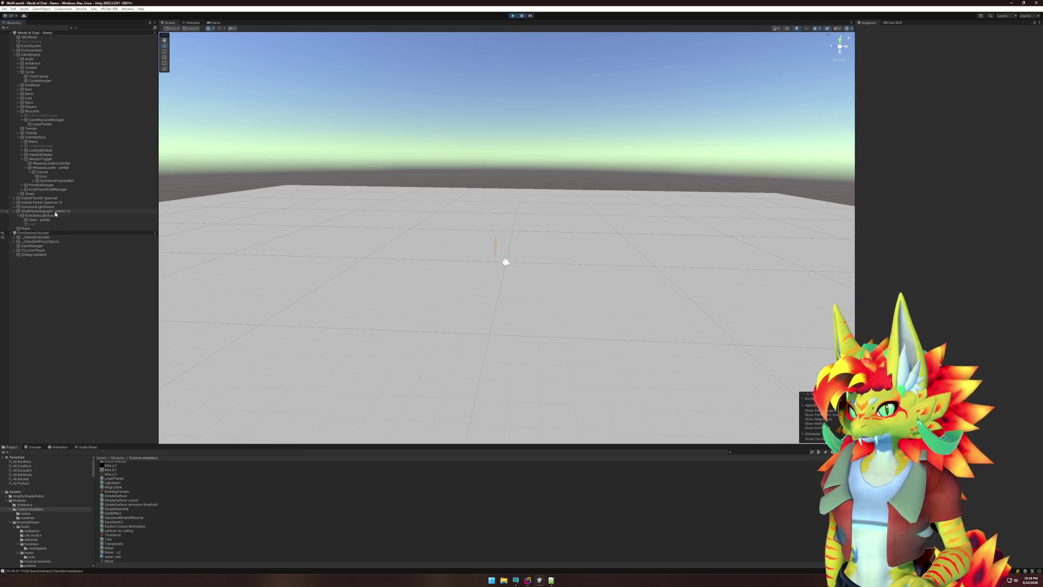
- Move the [1] Local Player to position 0, 0, 0 and close the Client Simulator menu
click(42, 250)
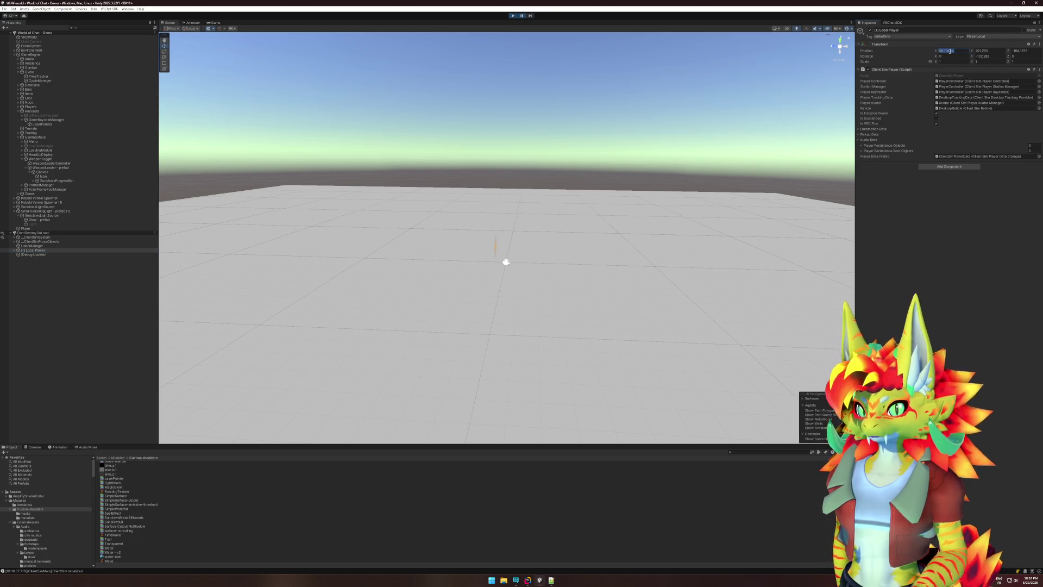
text(0)
key(Tab)
text(0)
key(Tab)
text(0)
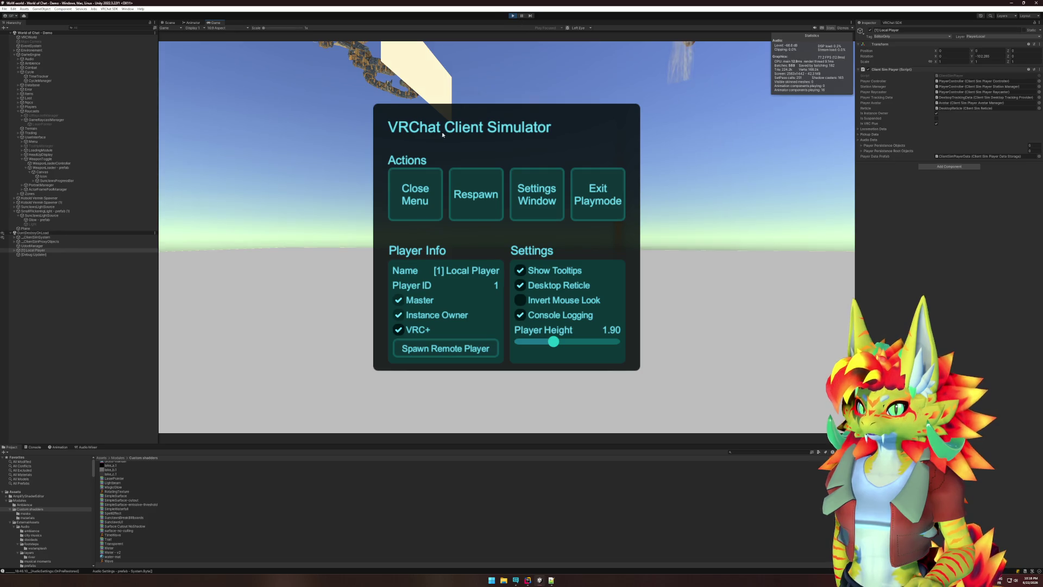
click(415, 194)
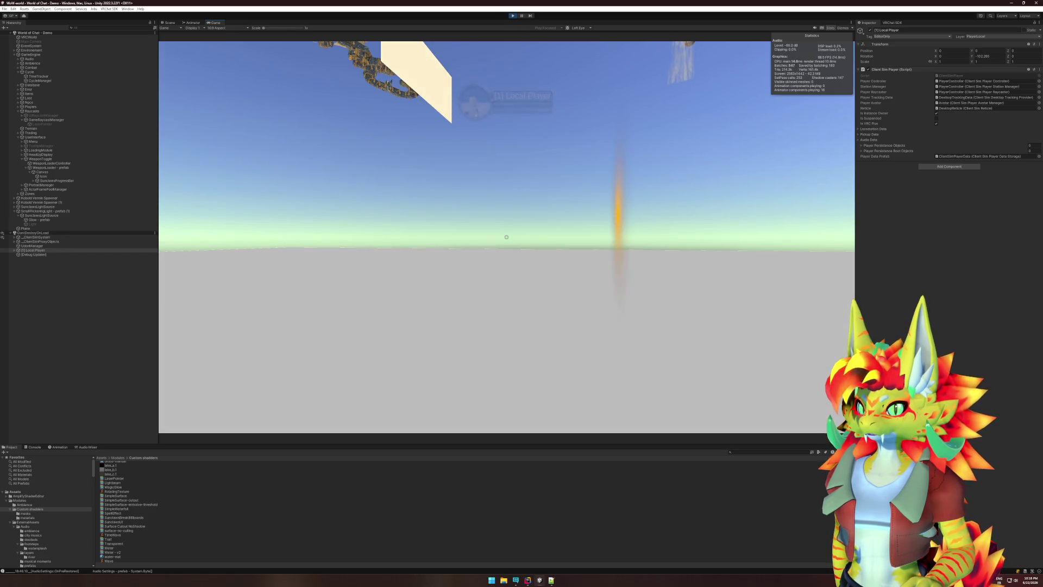
- Inspect Glow - prefab and Environment while the game keeps running
key(super)
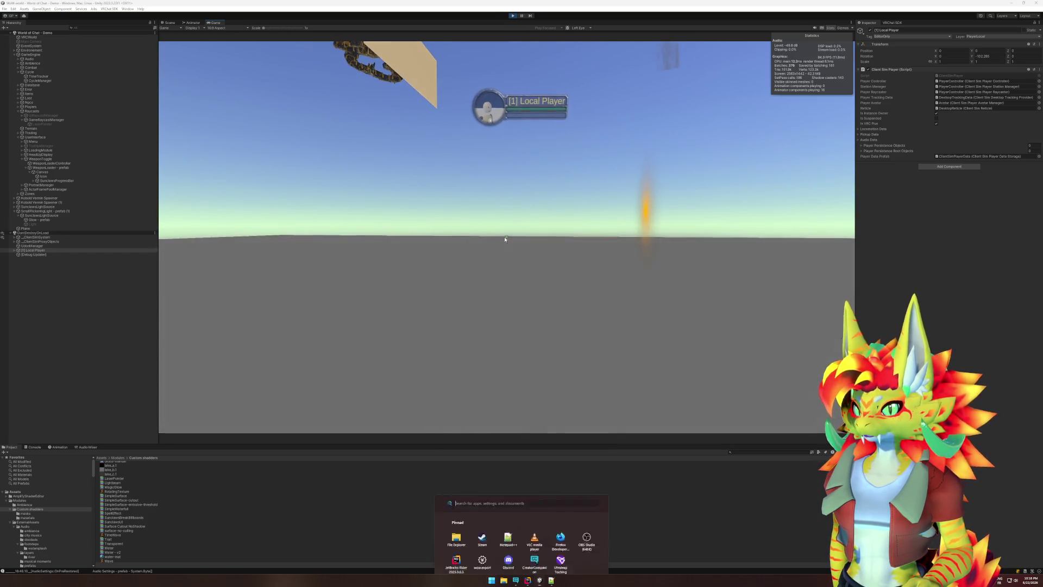
click(38, 220)
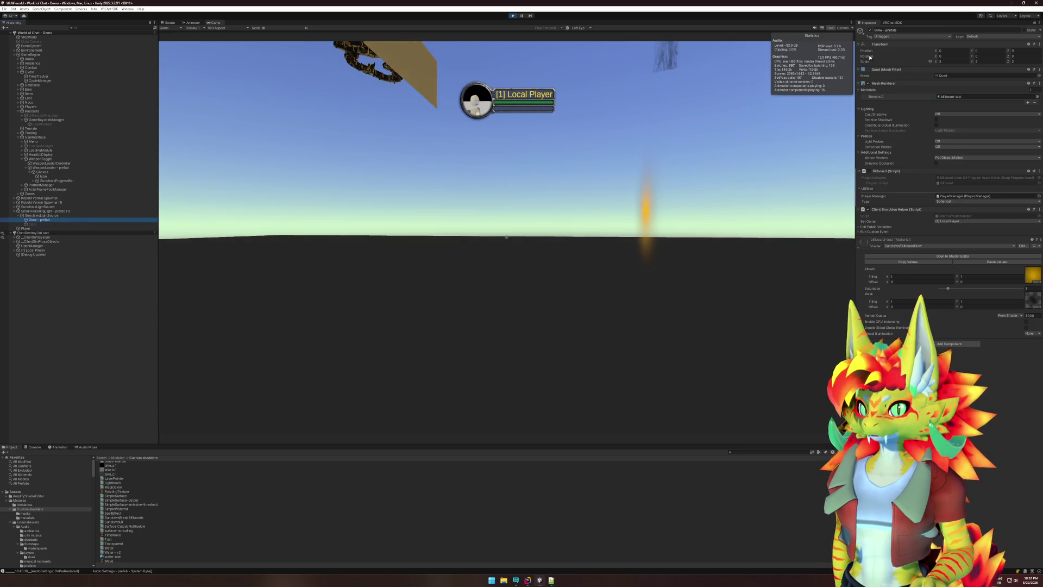
click(606, 158)
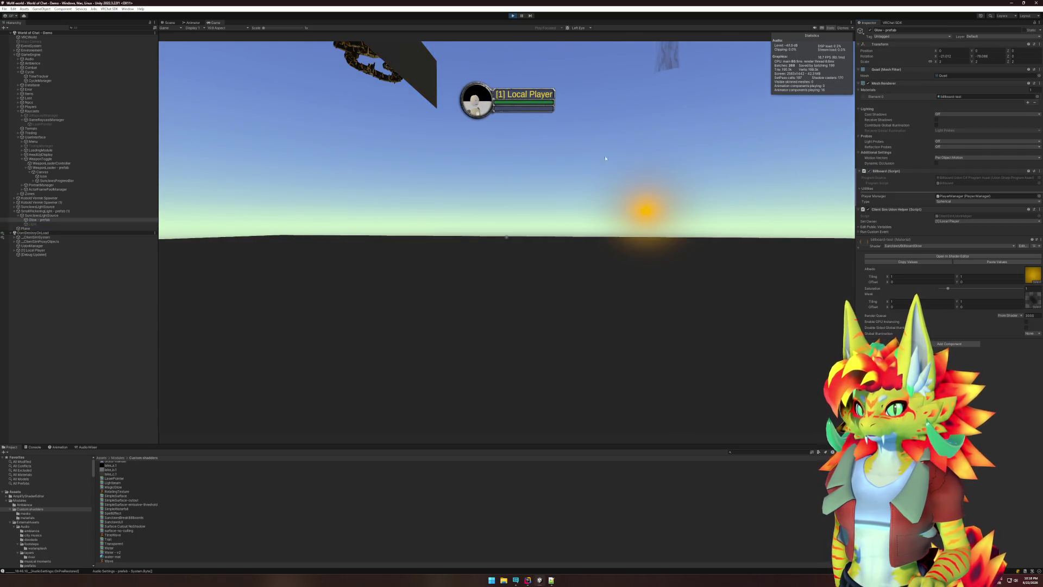
click(60, 51)
mouse_move(506, 237)
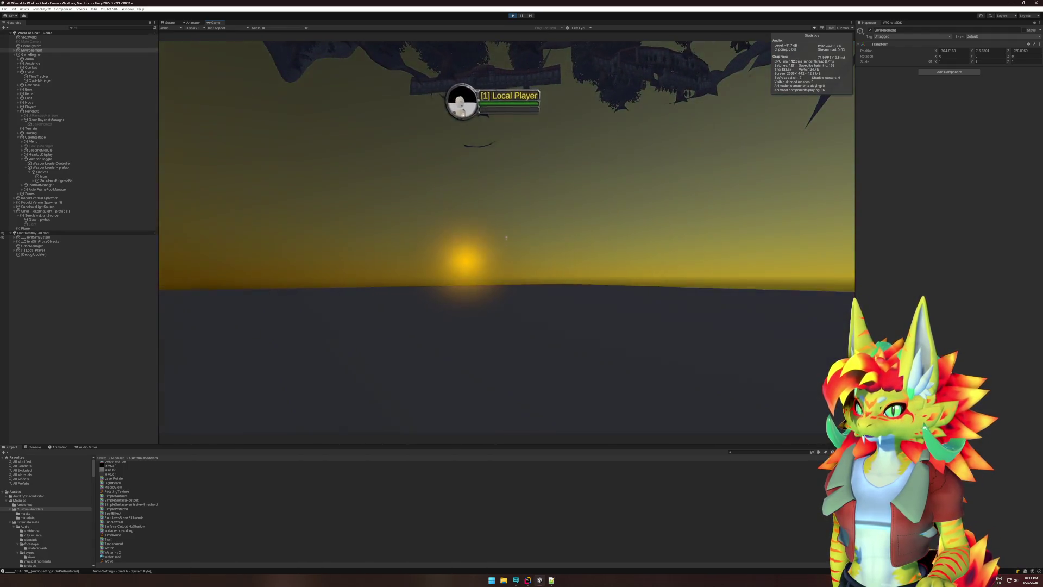
- Check the lantern's Light, Glow - prefab and SmallFlickeringLight settings, then look around in-game
key(super)
click(65, 224)
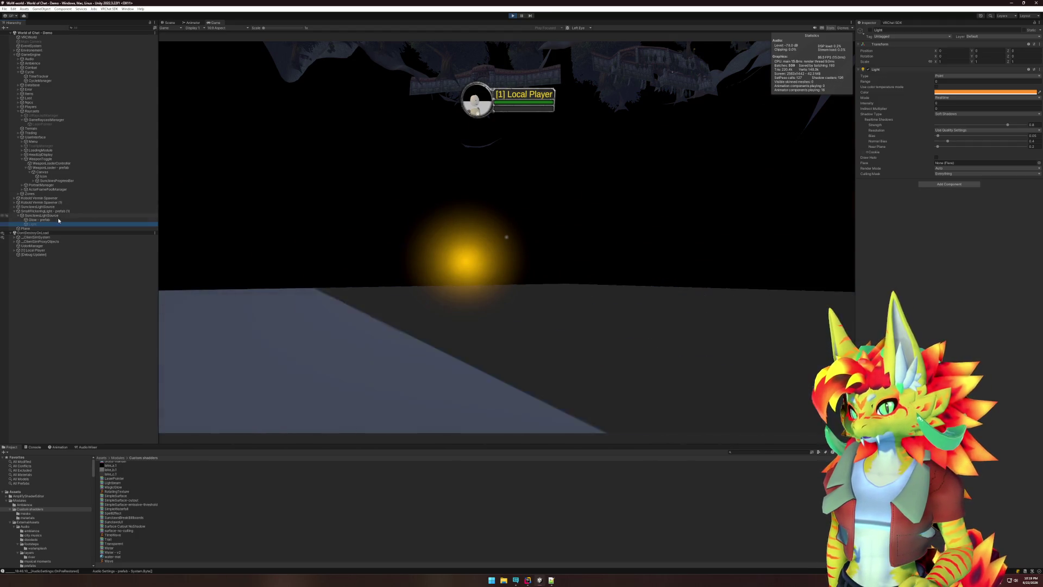
key(Up)
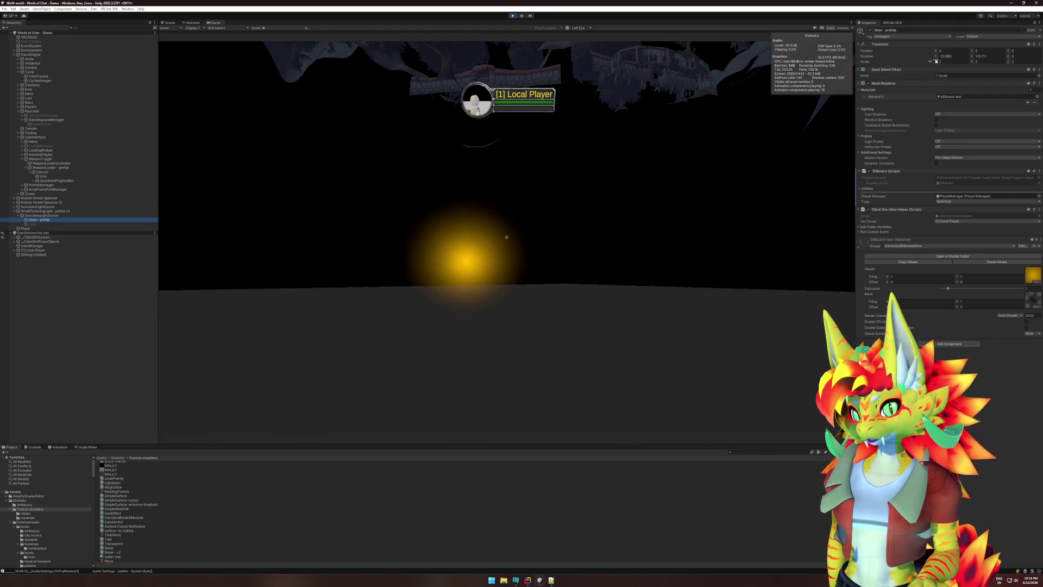
click(35, 212)
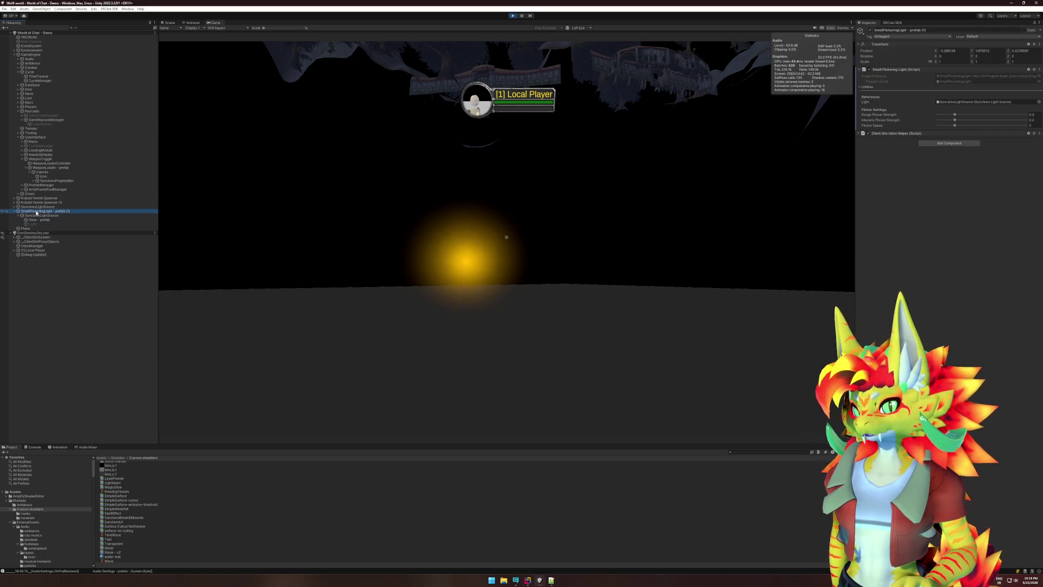
click(433, 336)
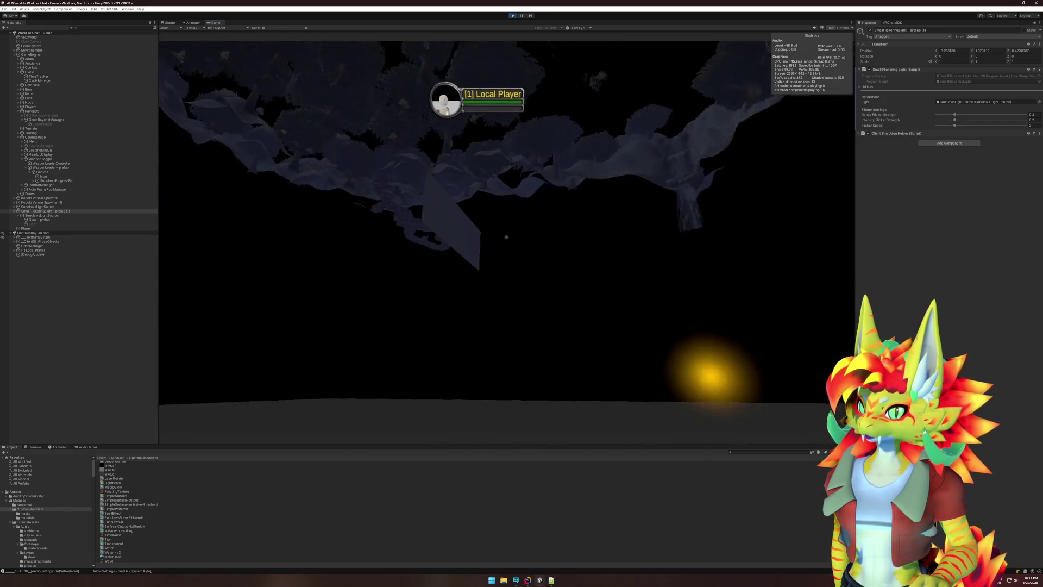
- Exit play mode and bring the Rider code editor to the front
key(super)
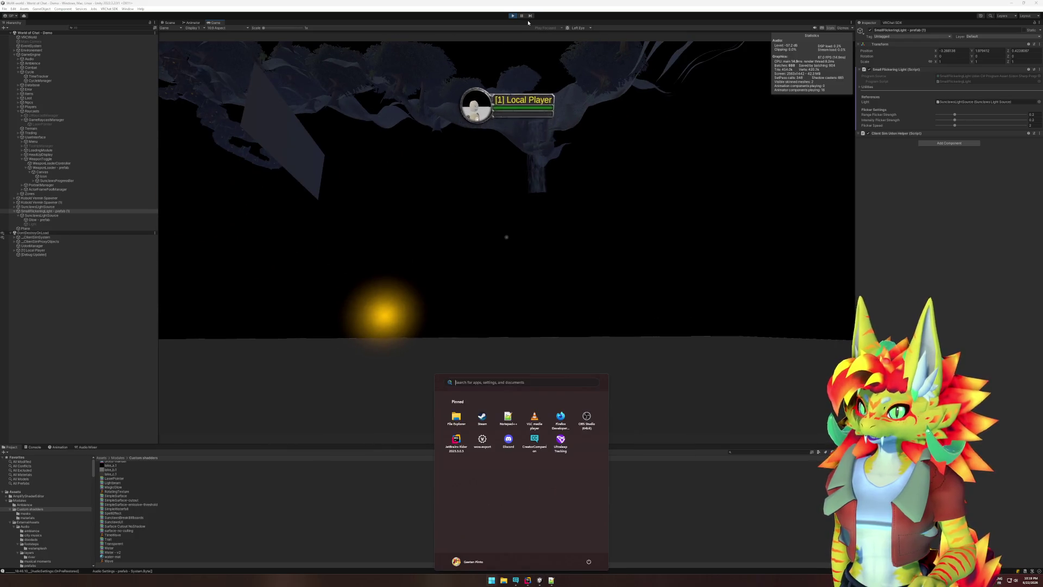
click(525, 23)
click(528, 579)
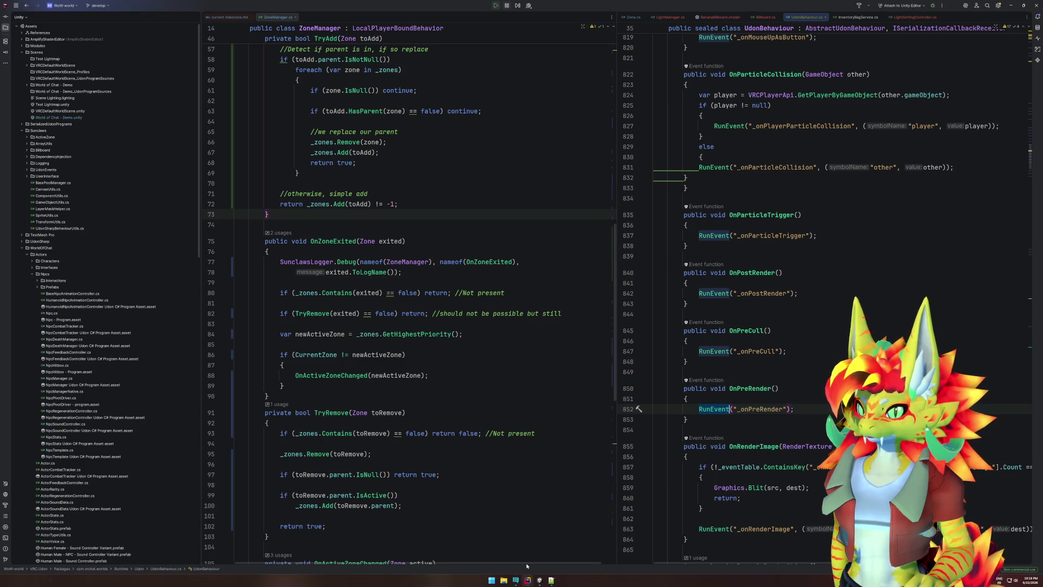
- Back in Unity, open Glow - prefab's BillboardGlow shader graph with the pulse nodes in view
click(541, 583)
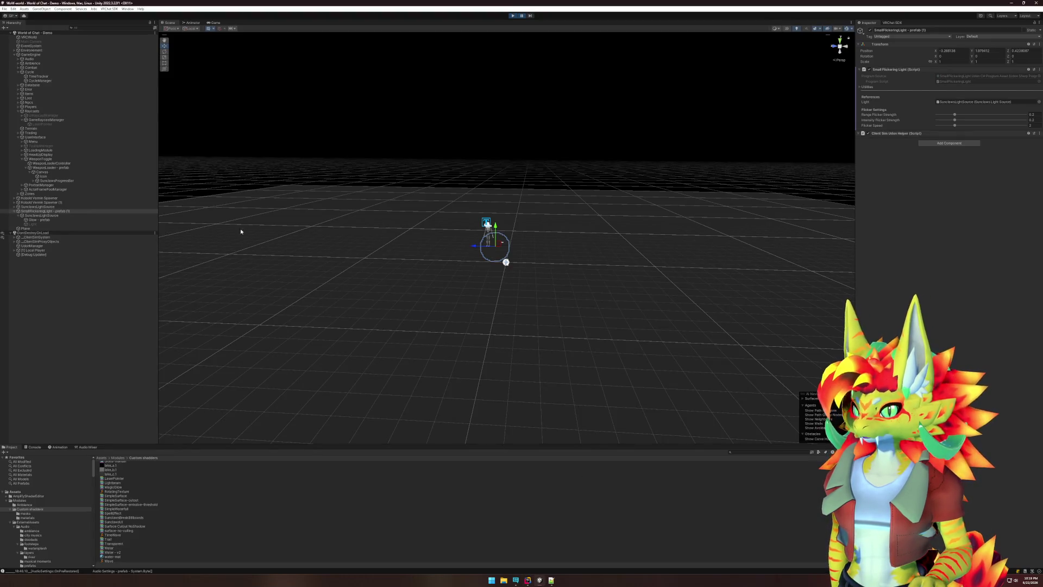
click(44, 220)
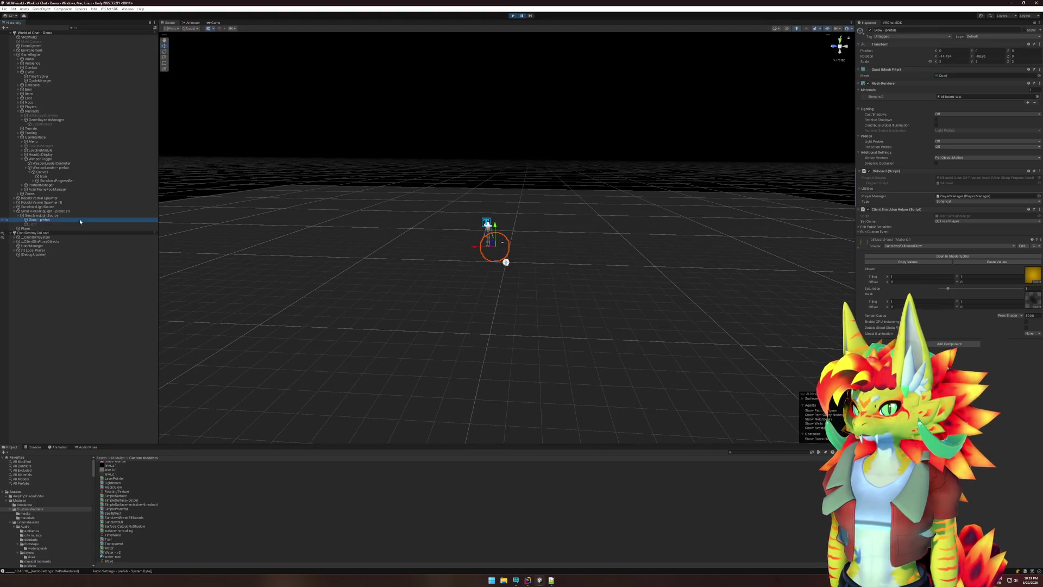
click(954, 258)
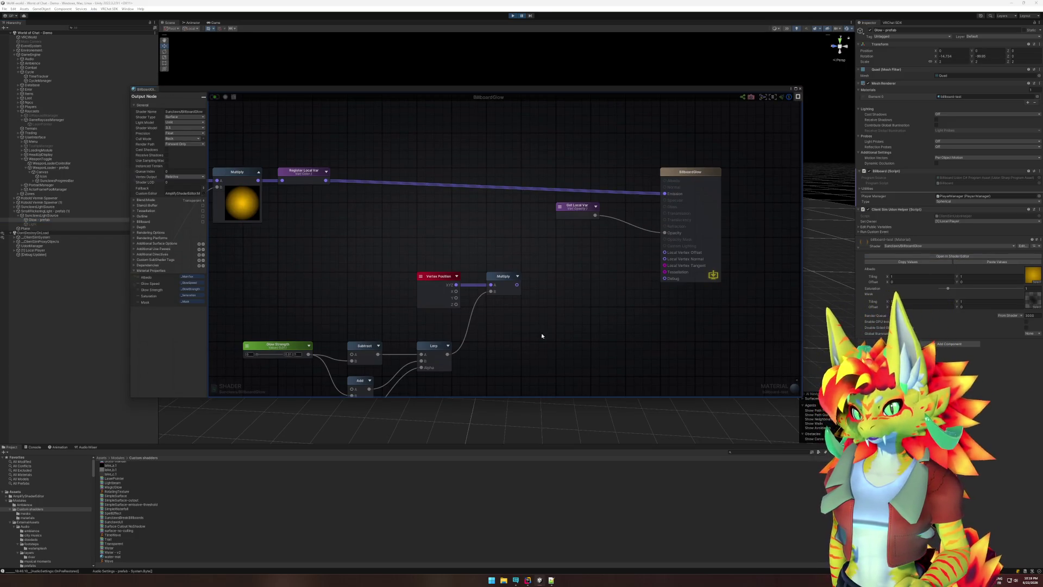
drag(521, 362, 746, 265)
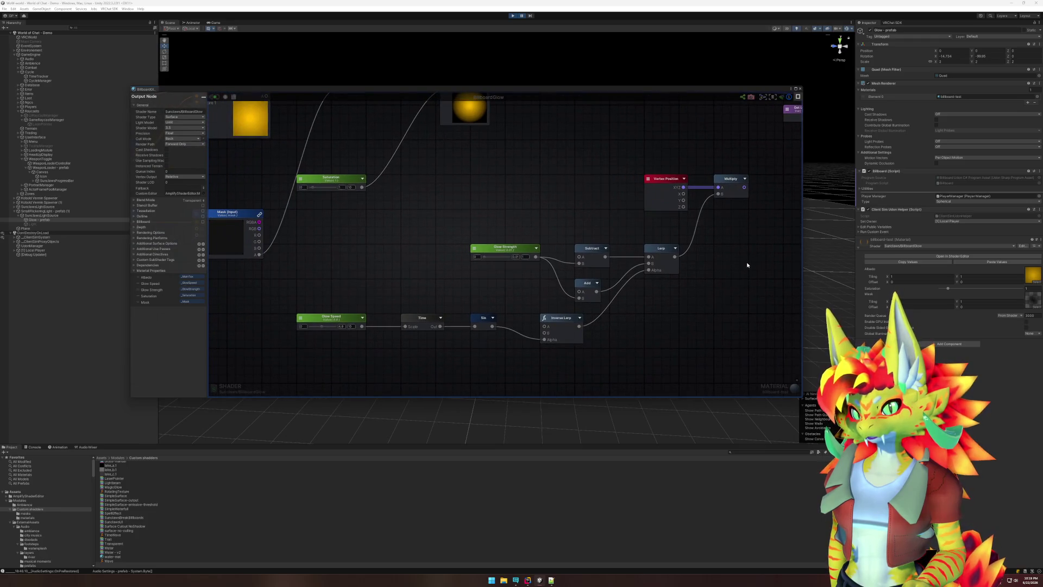
- Review the Glow Speed, Time, Sin and Inverse Lerp nodes, then recentre on the output node
click(336, 322)
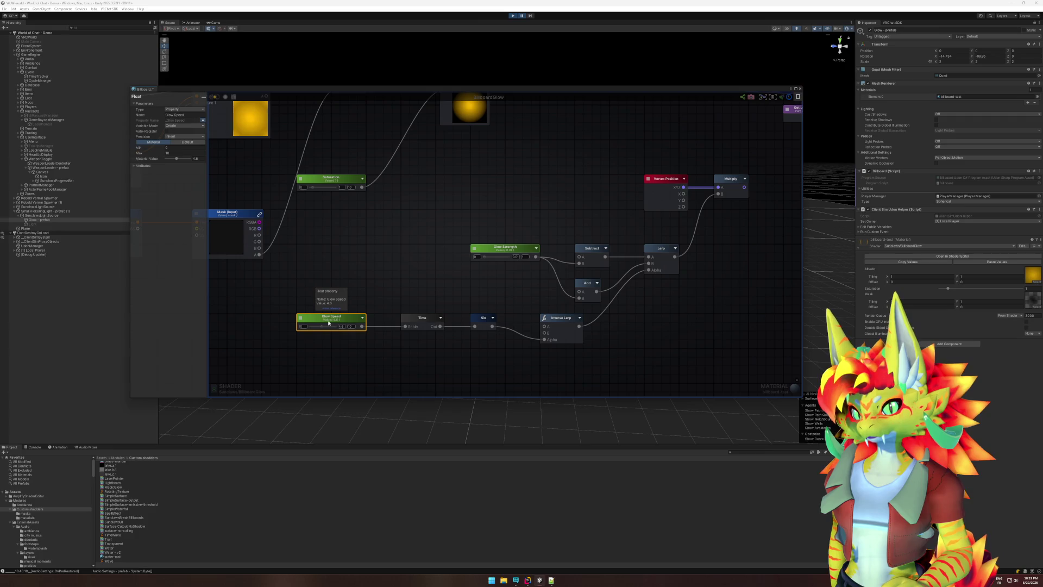
click(419, 320)
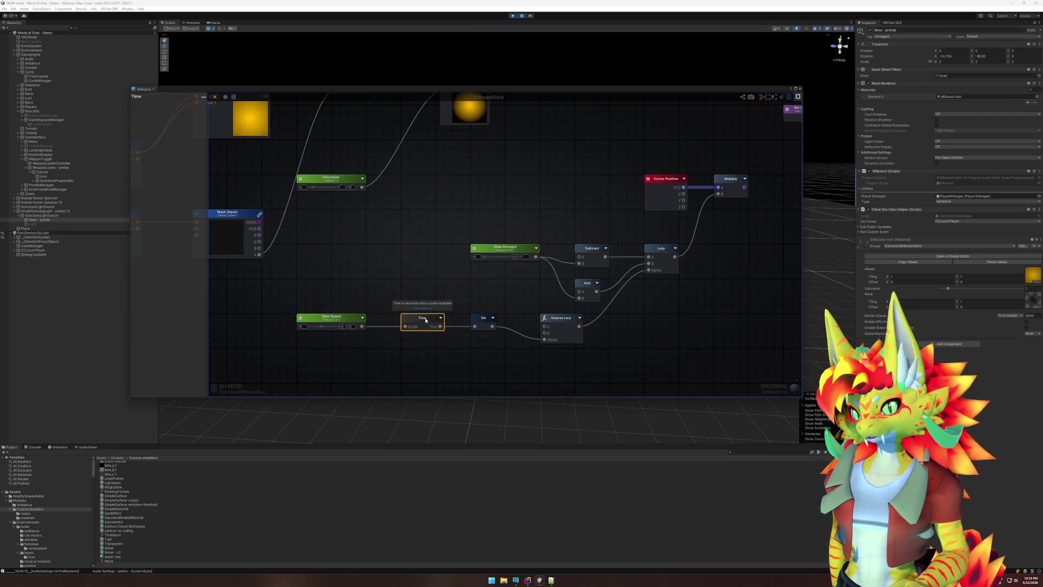
click(476, 321)
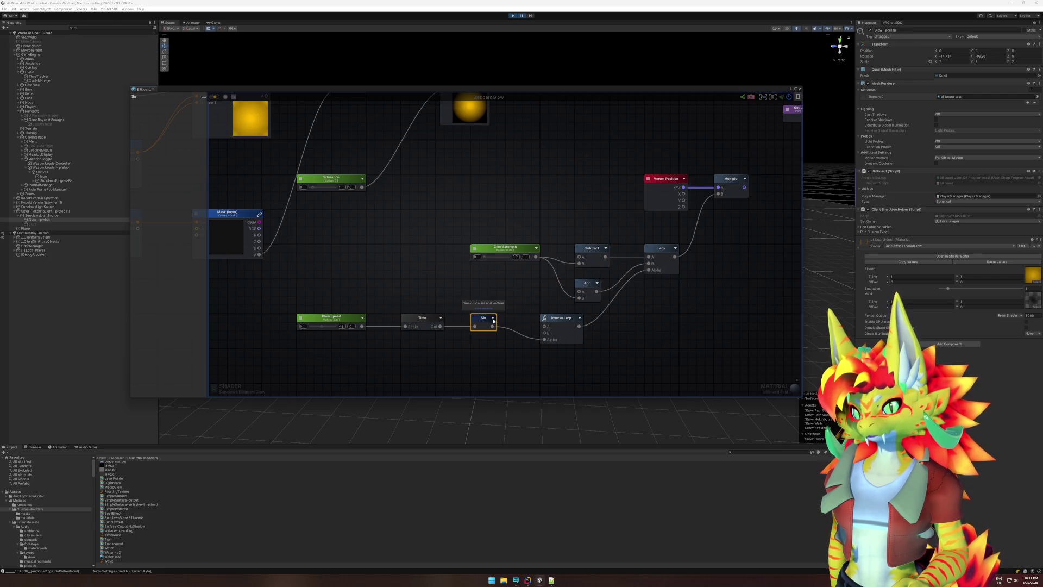
click(559, 322)
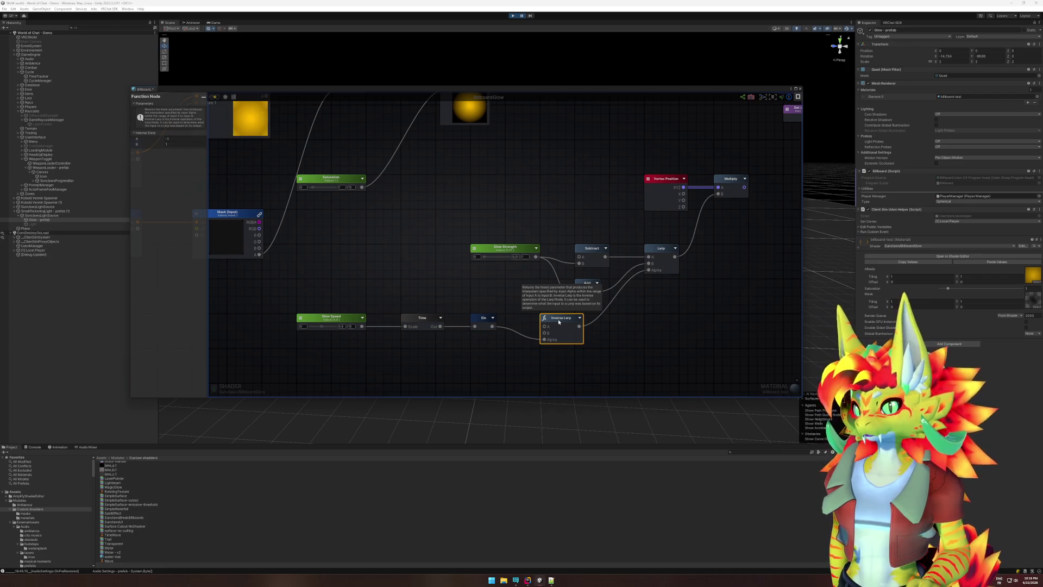
click(483, 321)
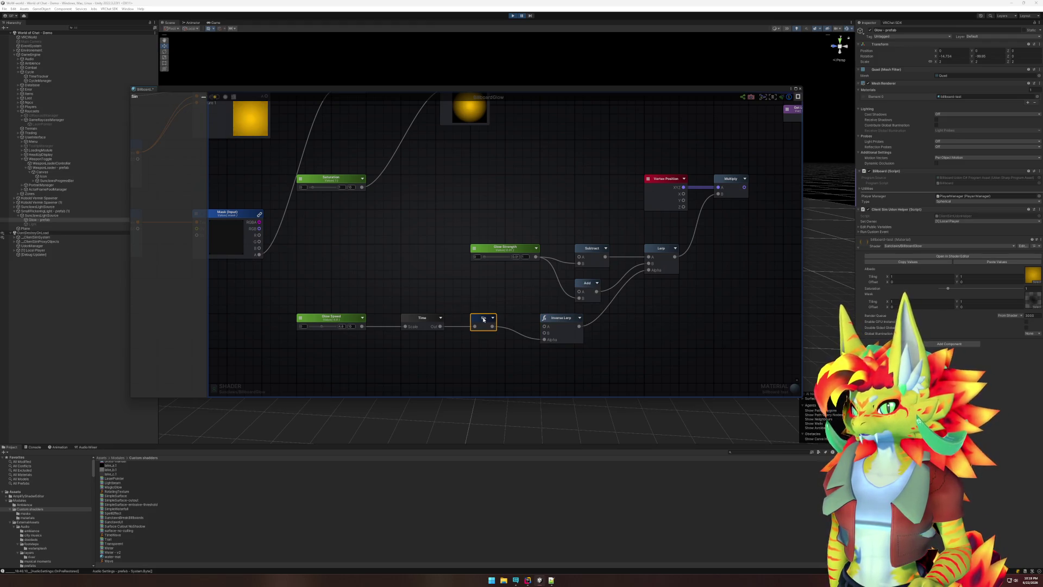
click(554, 320)
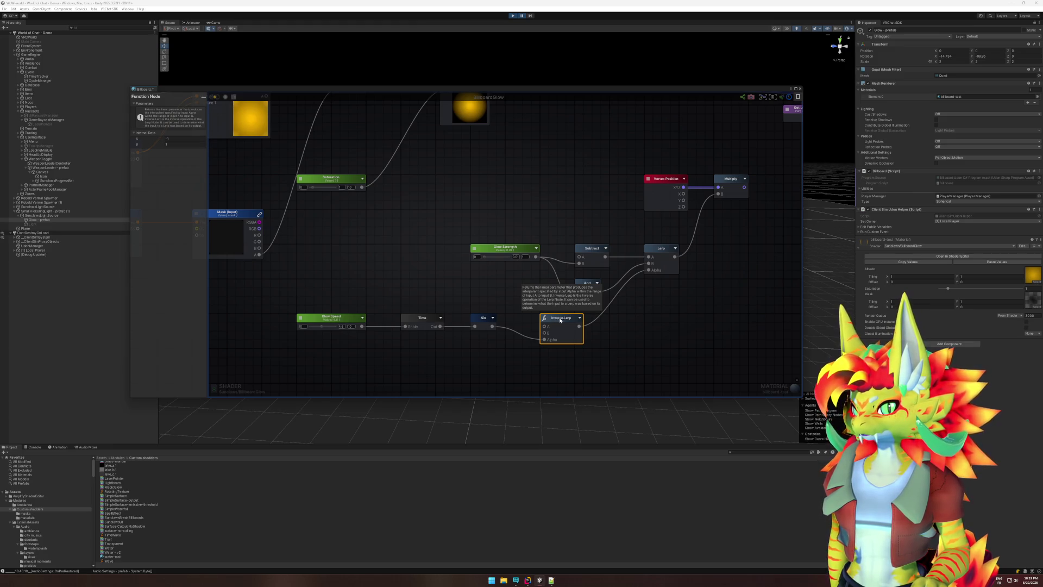
click(663, 328)
mouse_move(734, 299)
mouse_down()
mouse_move(618, 343)
mouse_move(519, 359)
mouse_up()
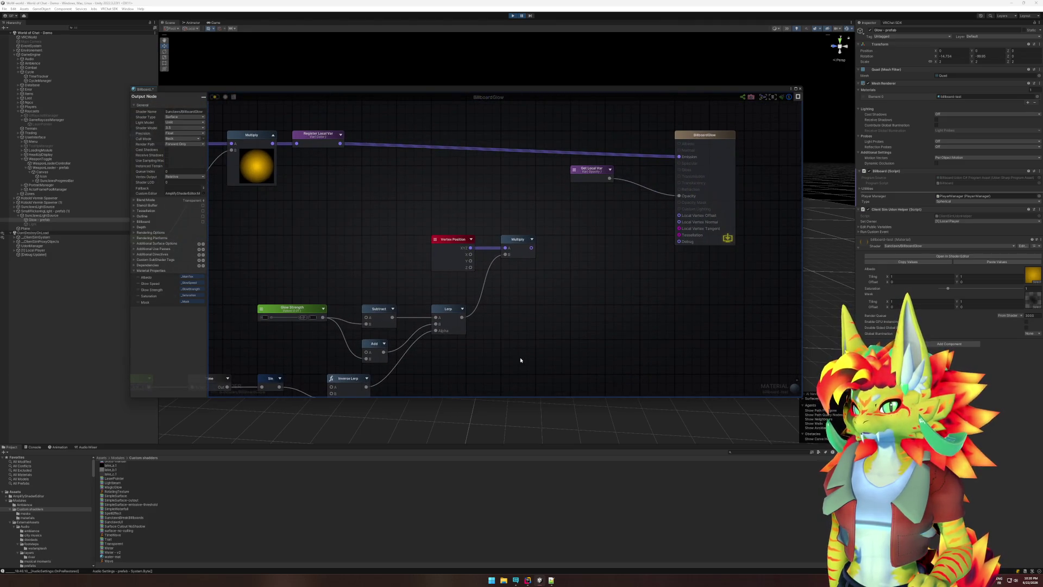
- Add a Billboard node (search 'billb') into Local Vertex Offset, save the shader, and close the graph
right_click(580, 308)
text(billb)
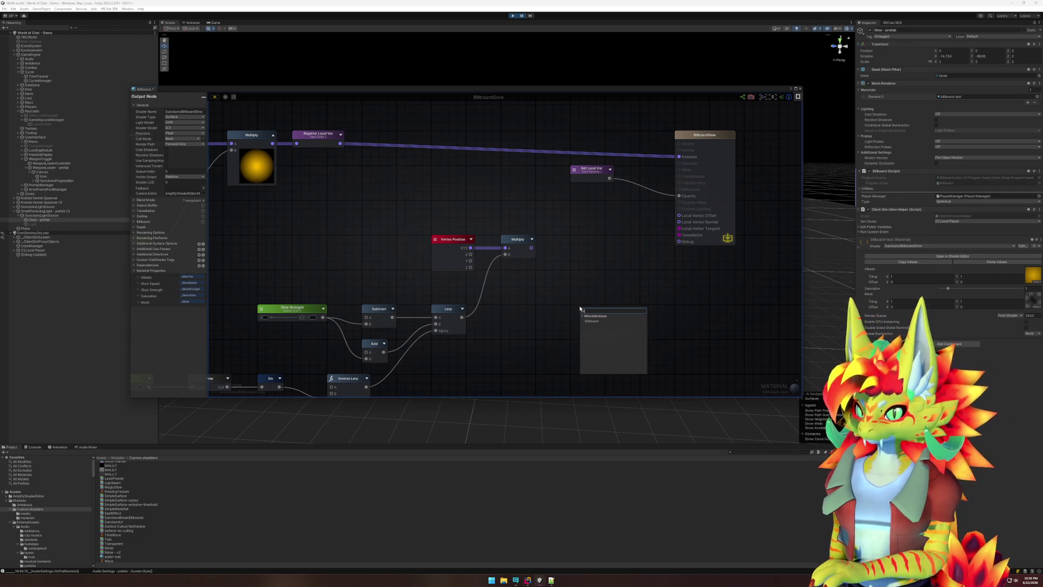
click(591, 322)
mouse_move(599, 312)
mouse_down()
mouse_move(591, 206)
mouse_move(679, 216)
mouse_up()
click(652, 241)
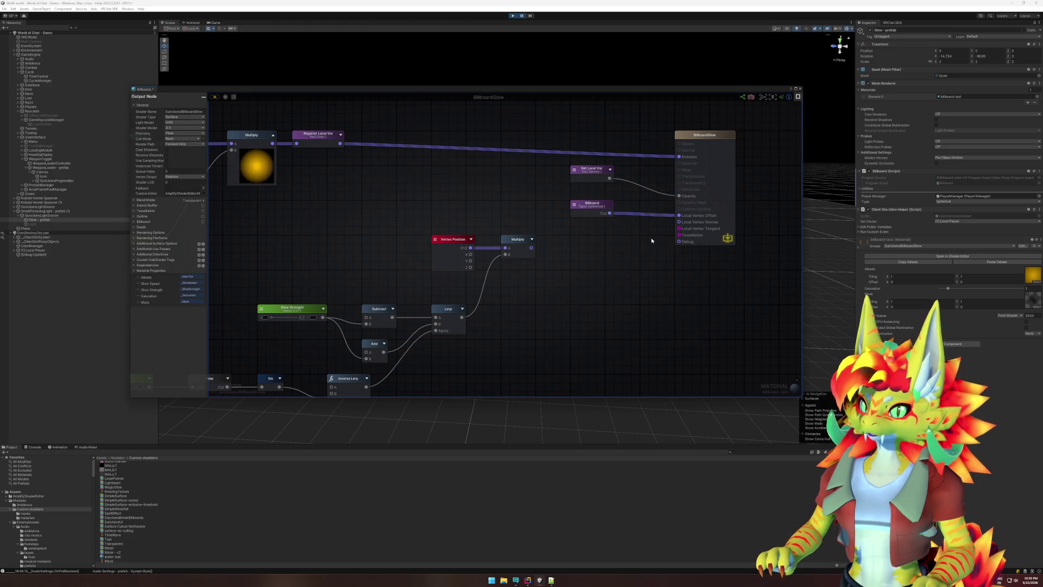
click(216, 97)
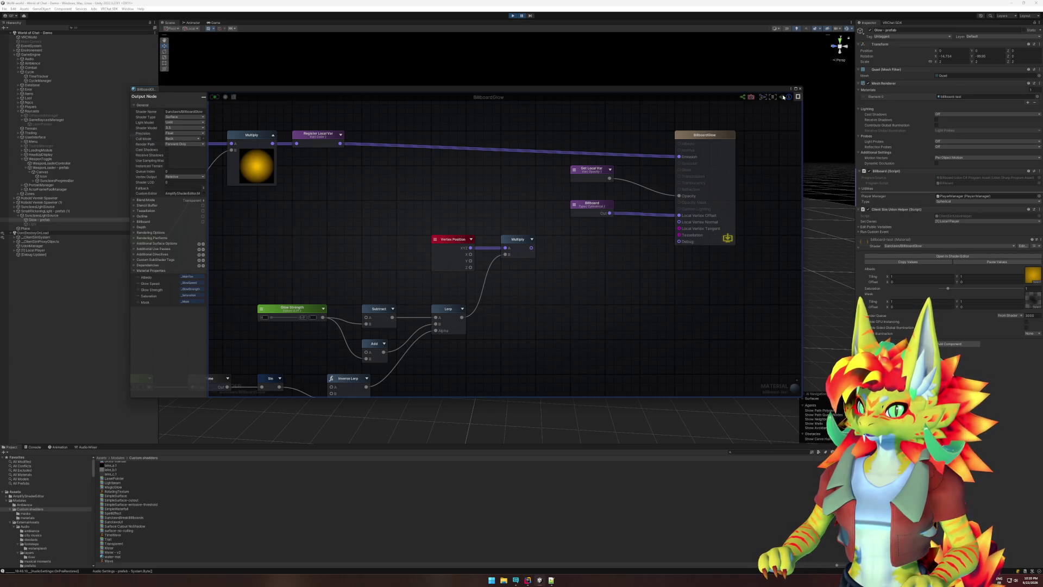
click(800, 89)
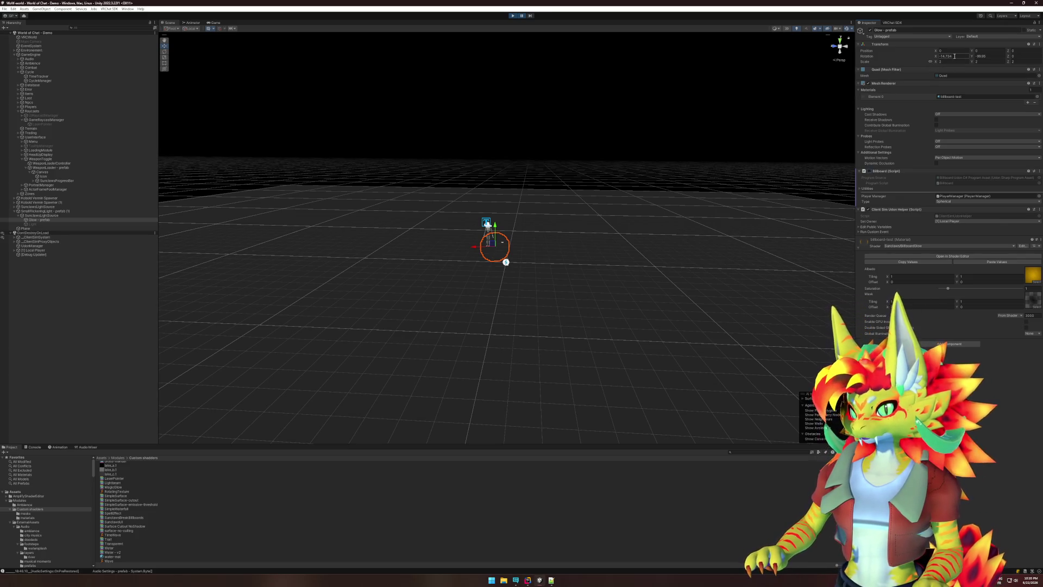
- Zero the glow quad's rotation values and resume the paused game
text(0)
key(Tab)
text(0)
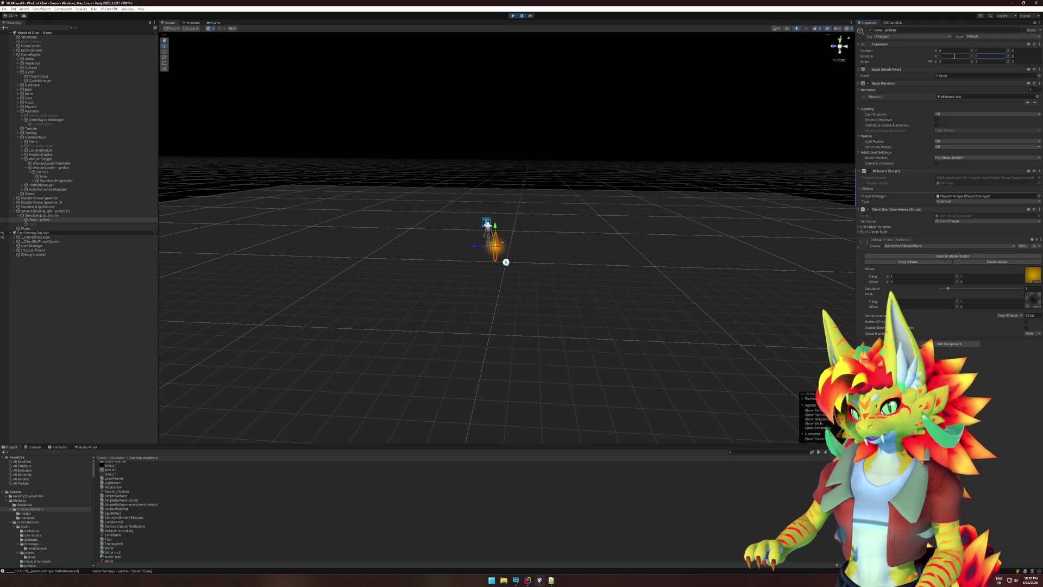
click(215, 23)
click(522, 16)
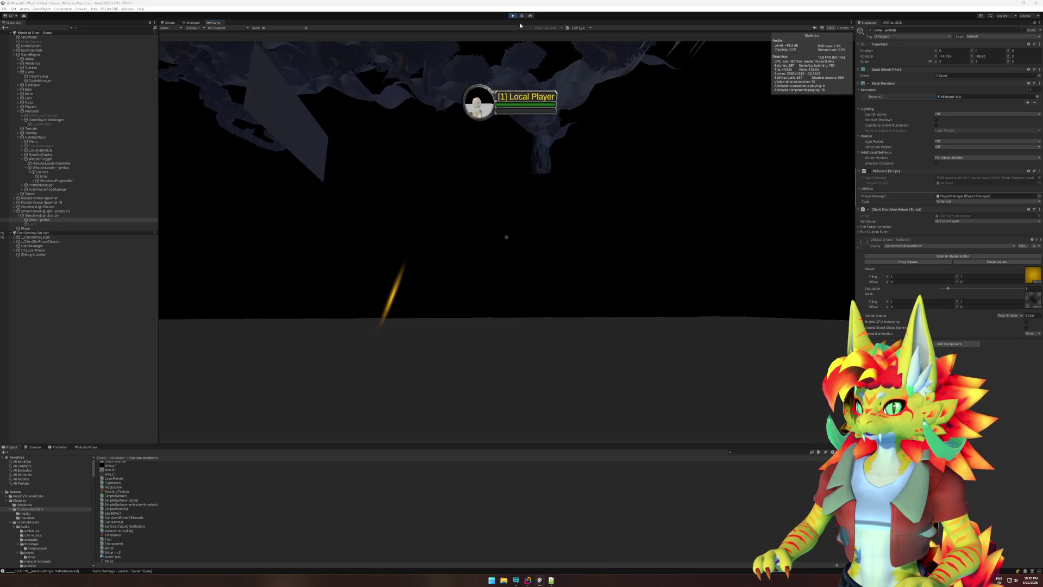
- Dismiss the system start menu and inspect the GameEngine object during play
key(super)
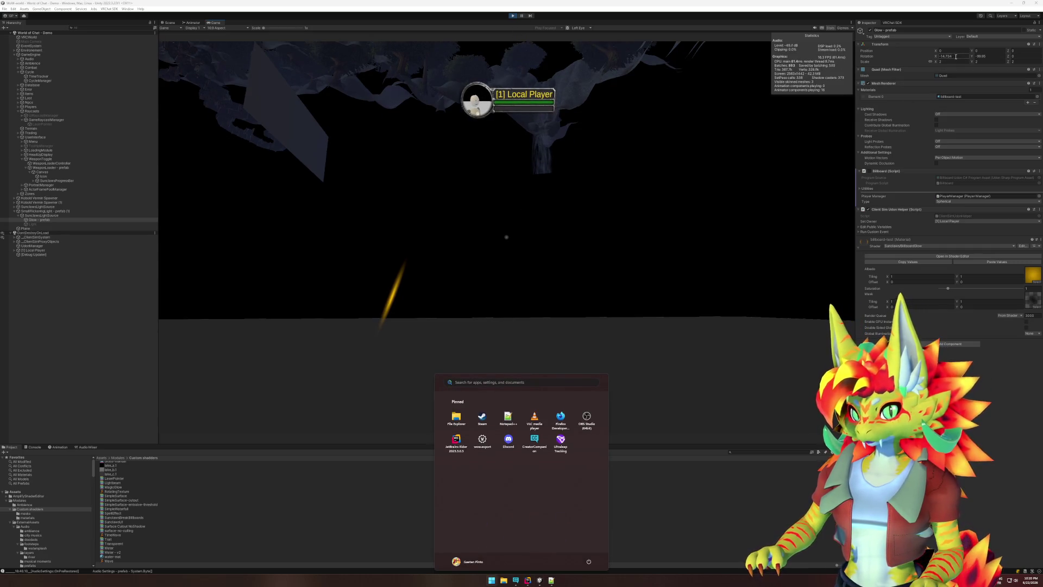
key(super)
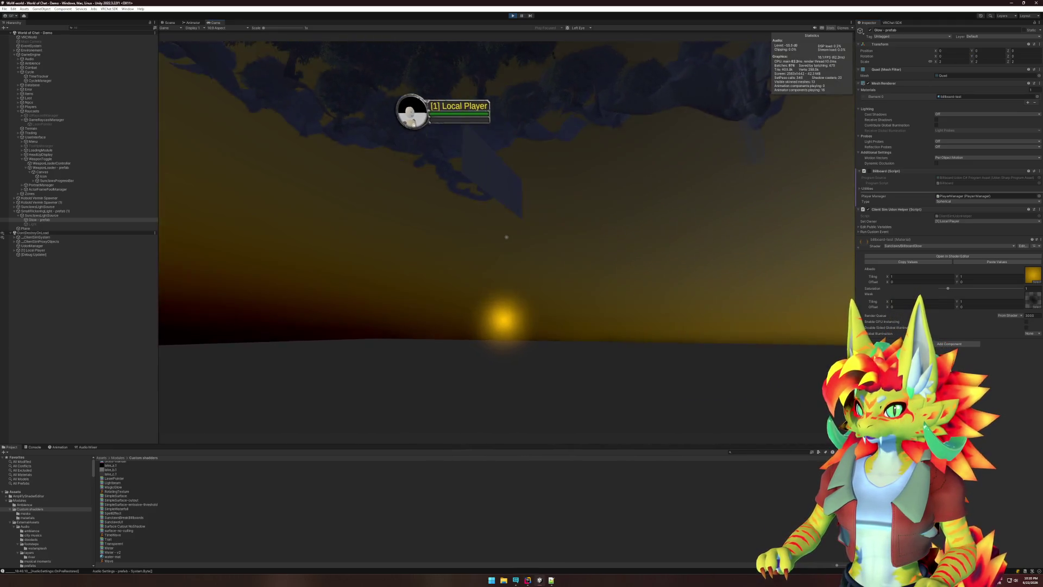
key(super)
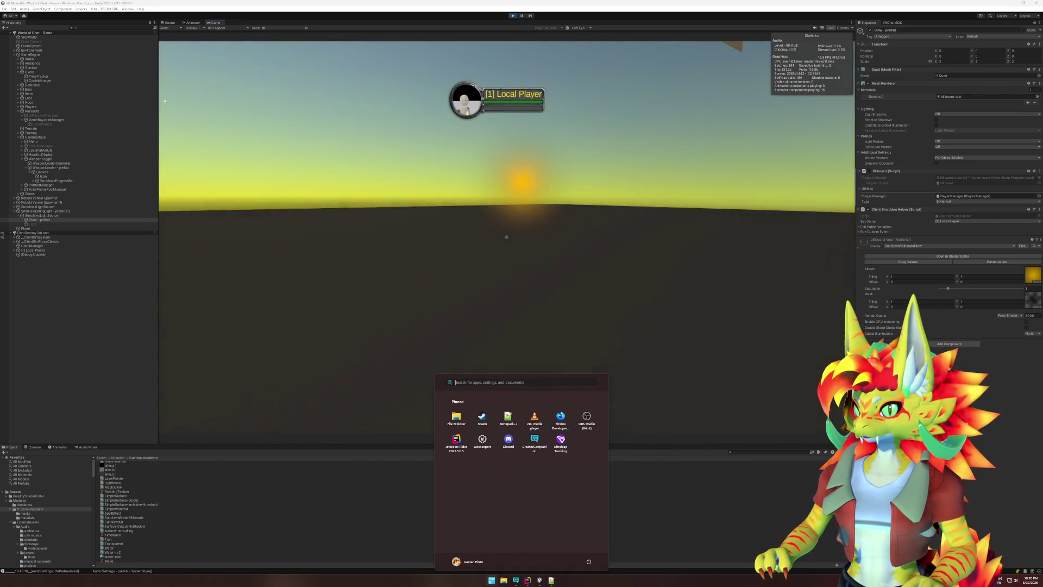
click(31, 54)
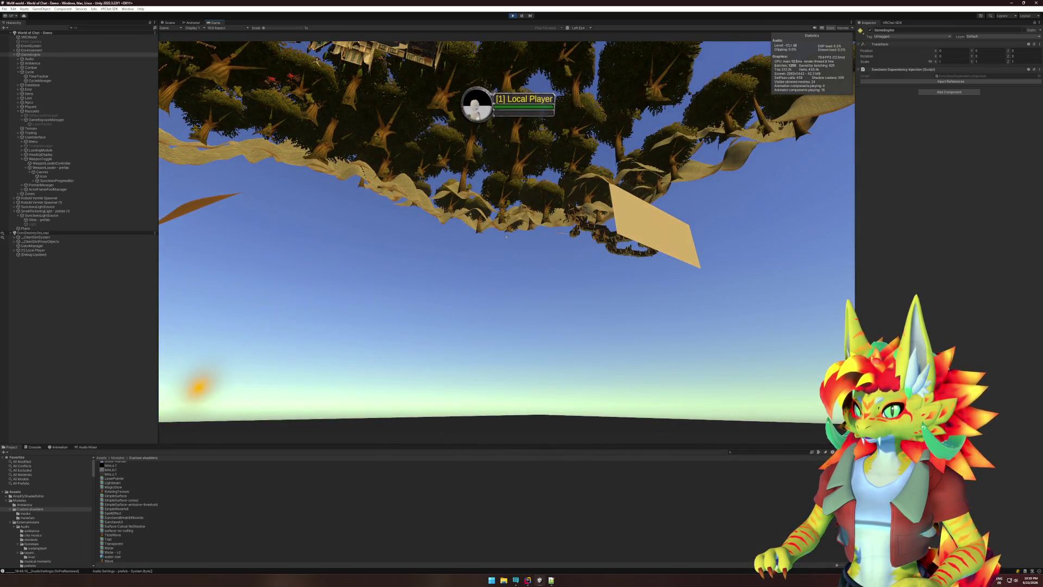
- Return from Rider and reopen Glow - prefab's BillboardGlow graph in the shader editor
key(super)
key(super)
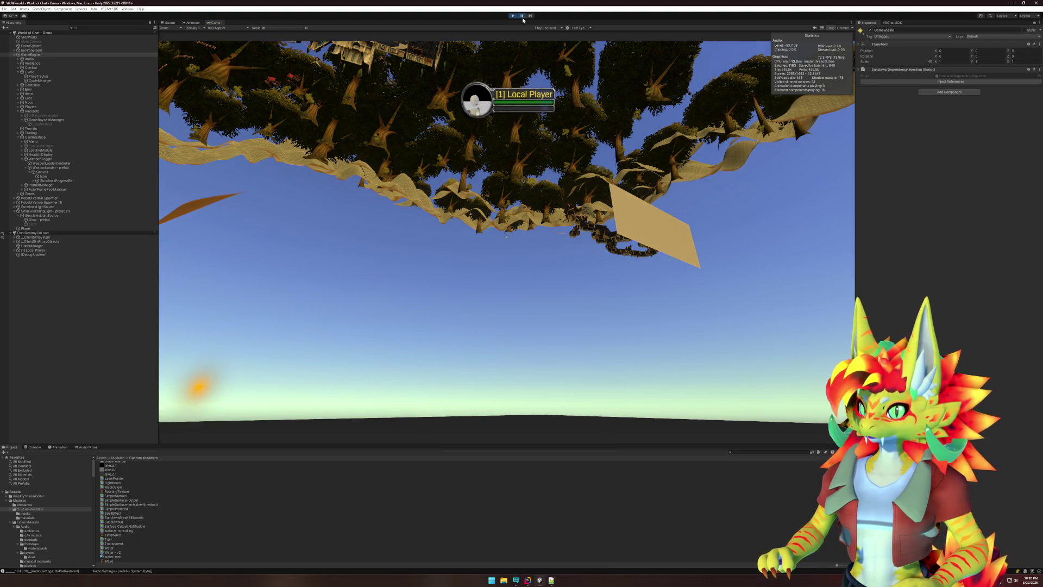
click(527, 580)
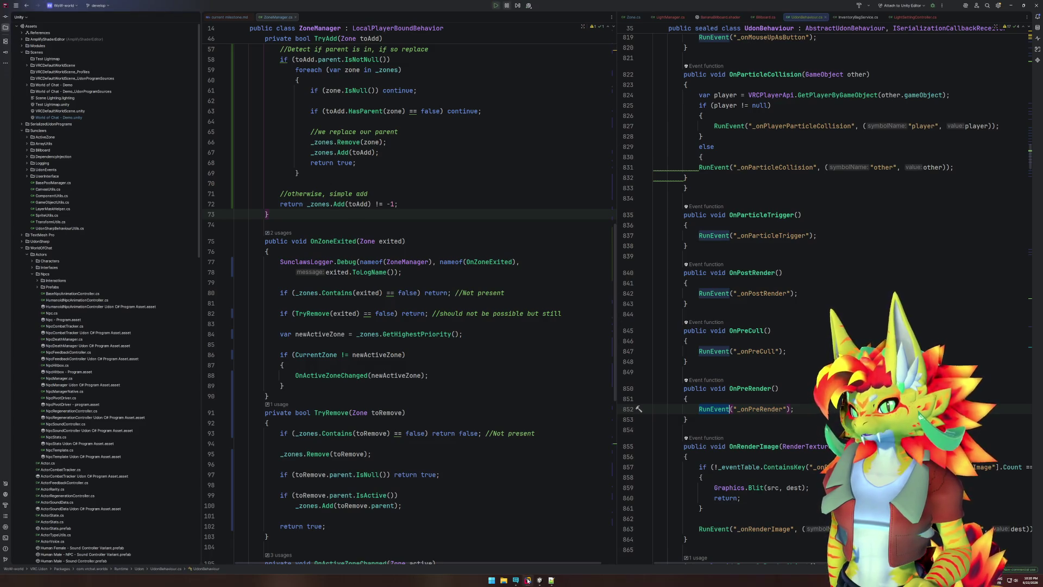
click(540, 581)
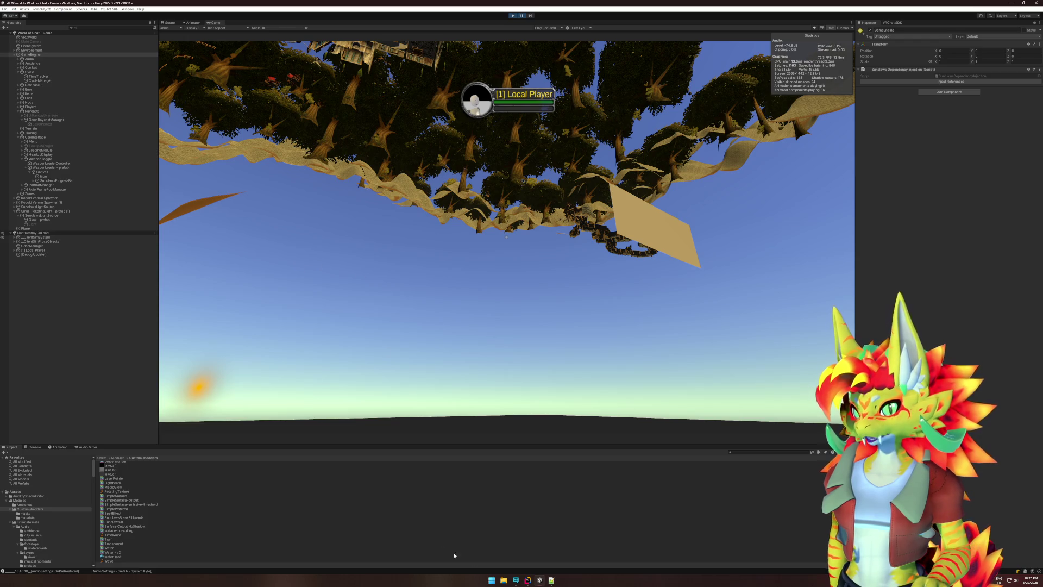
click(38, 219)
click(948, 256)
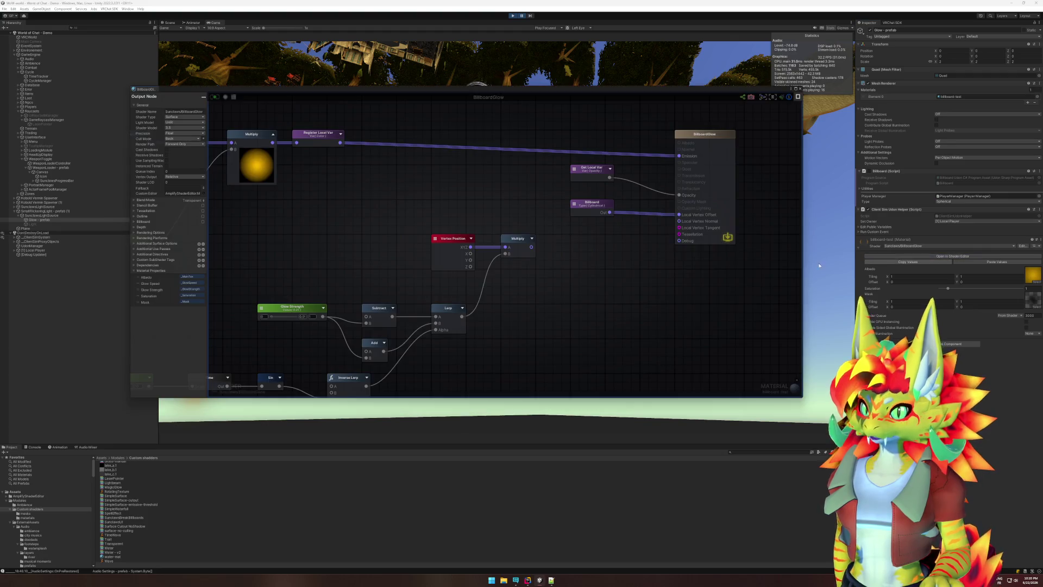
- Delete the Billboard node from BillboardGlow, save the shader, and reimport the Custom shadders folder
click(598, 210)
key(Delete)
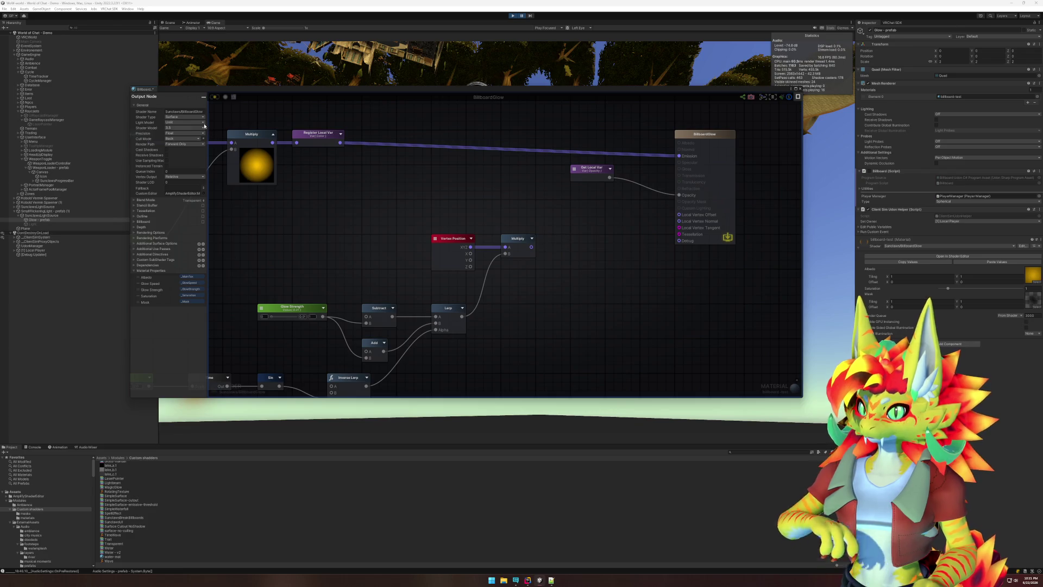
click(215, 97)
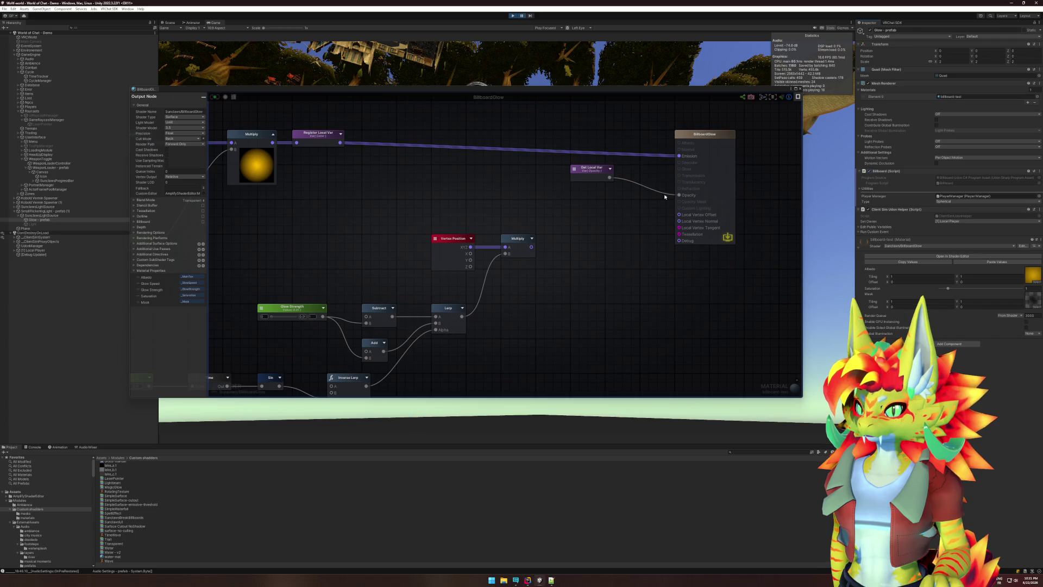
right_click(37, 509)
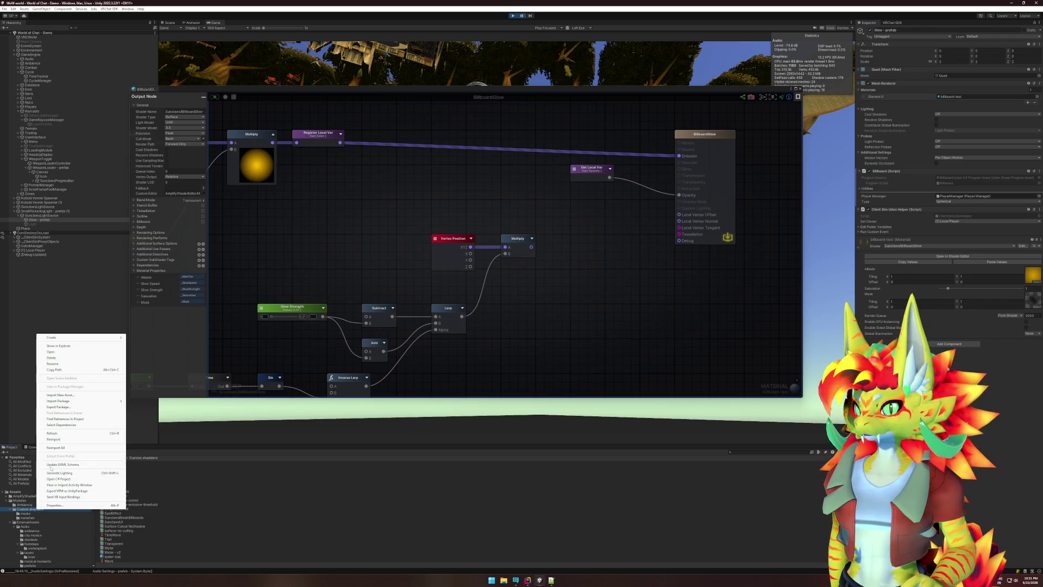
click(54, 439)
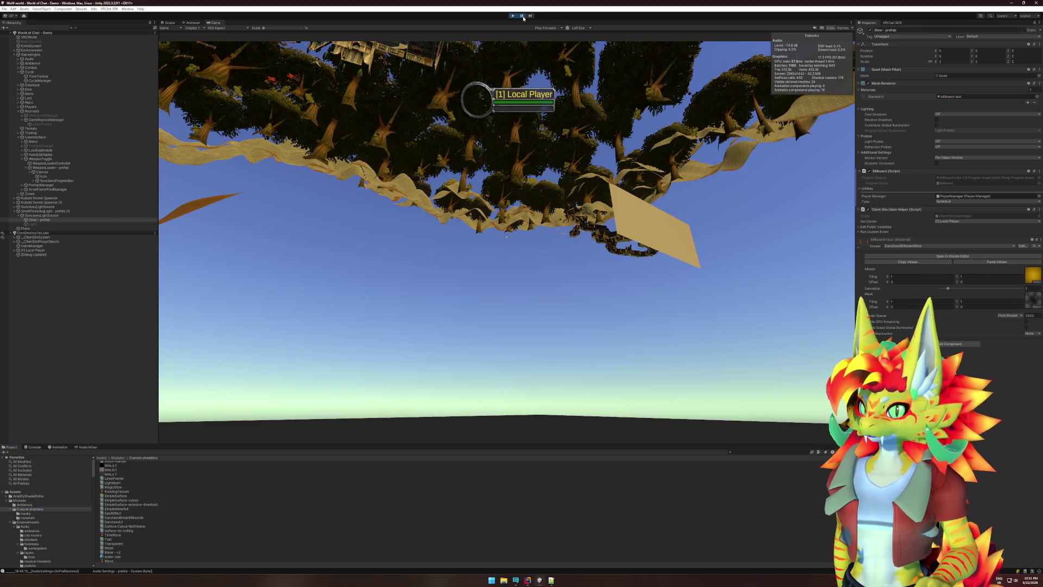
- View the yellow glow orb in the running game, then stop Play mode with Ctrl+P
key(super)
key(super)
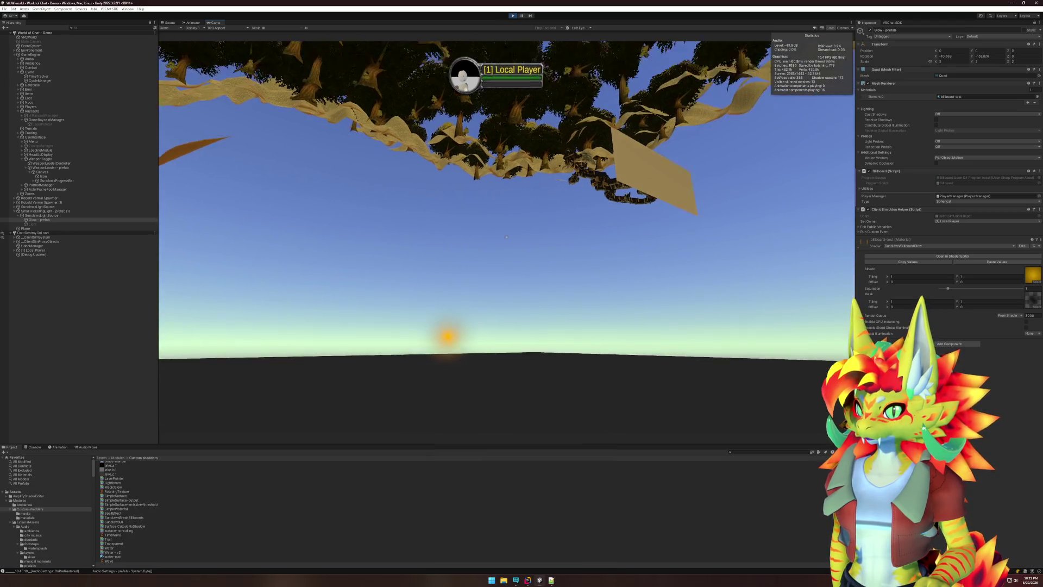
key(super)
click(93, 71)
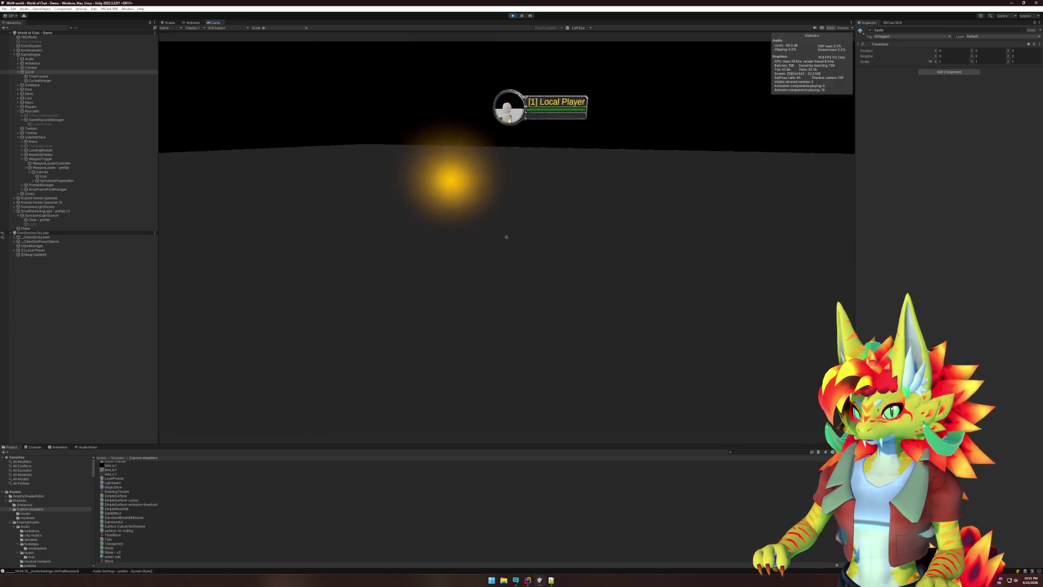
key(super)
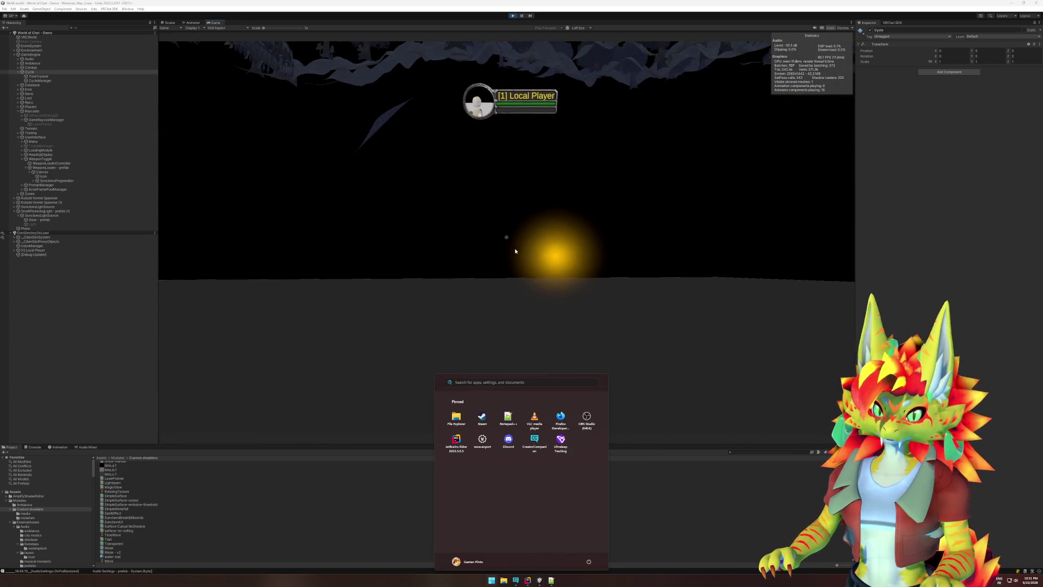
key(super)
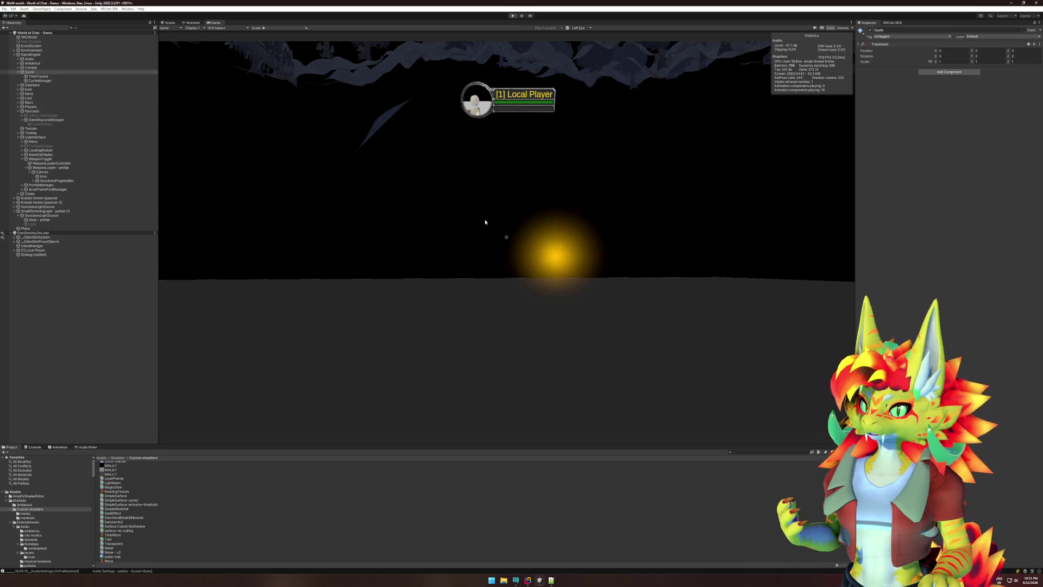
key(ctrl+p)
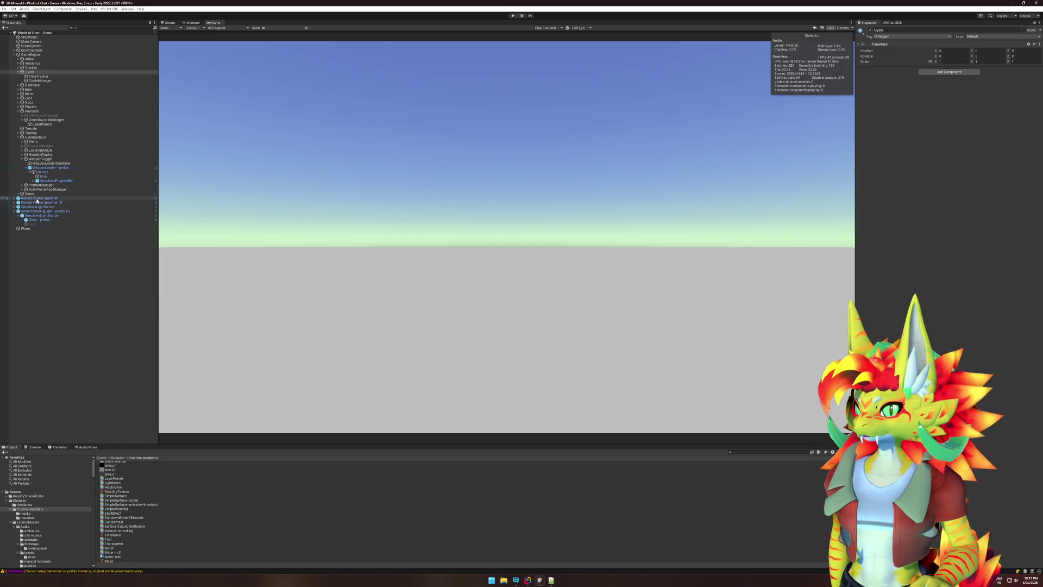
- Frame the gypsy wagon's hanging lantern in the Scene view and open its BillboardGlow shader graph
click(37, 198)
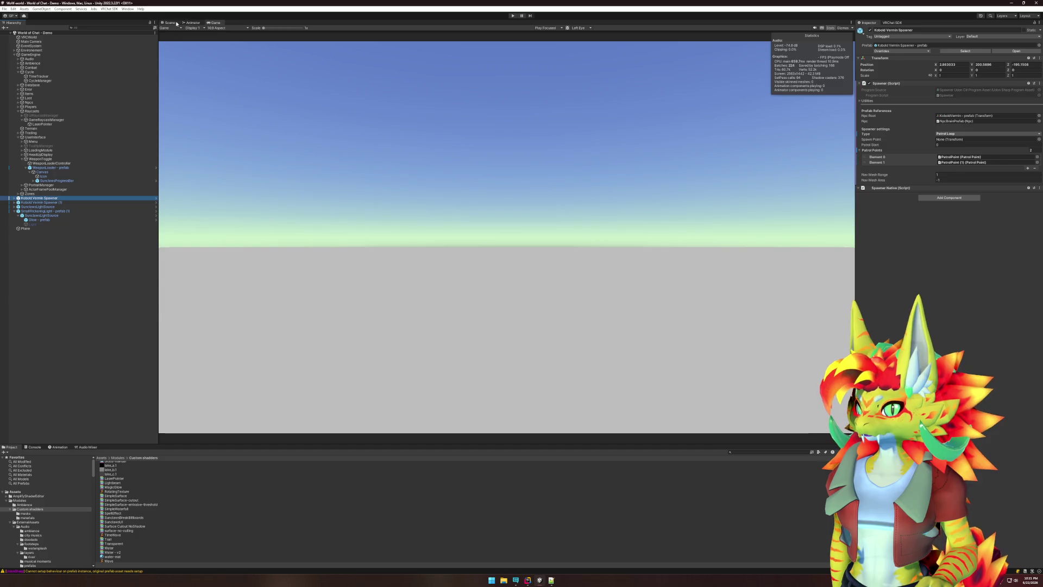
key(ctrl+1)
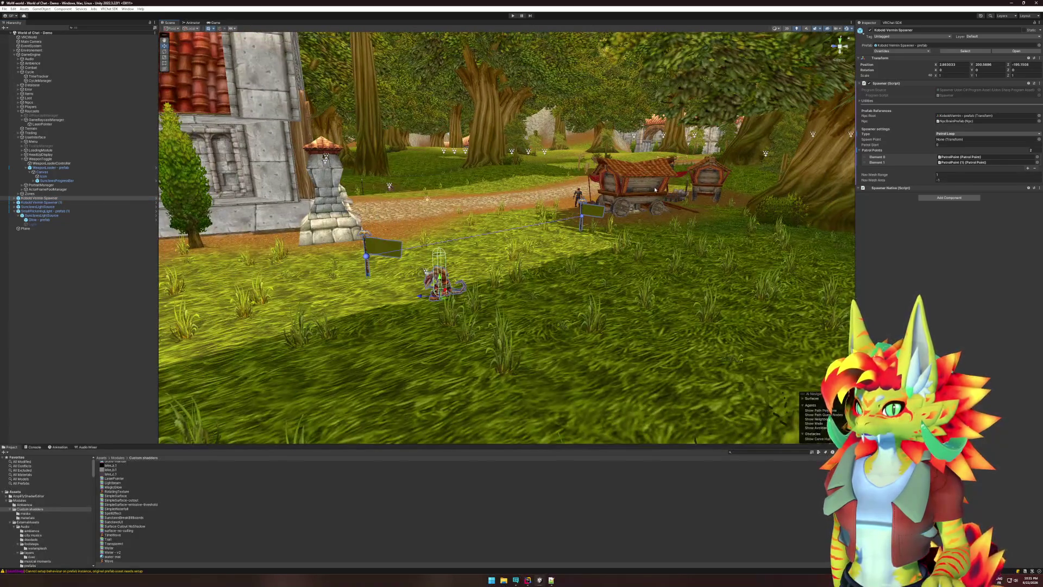
click(673, 168)
key(f)
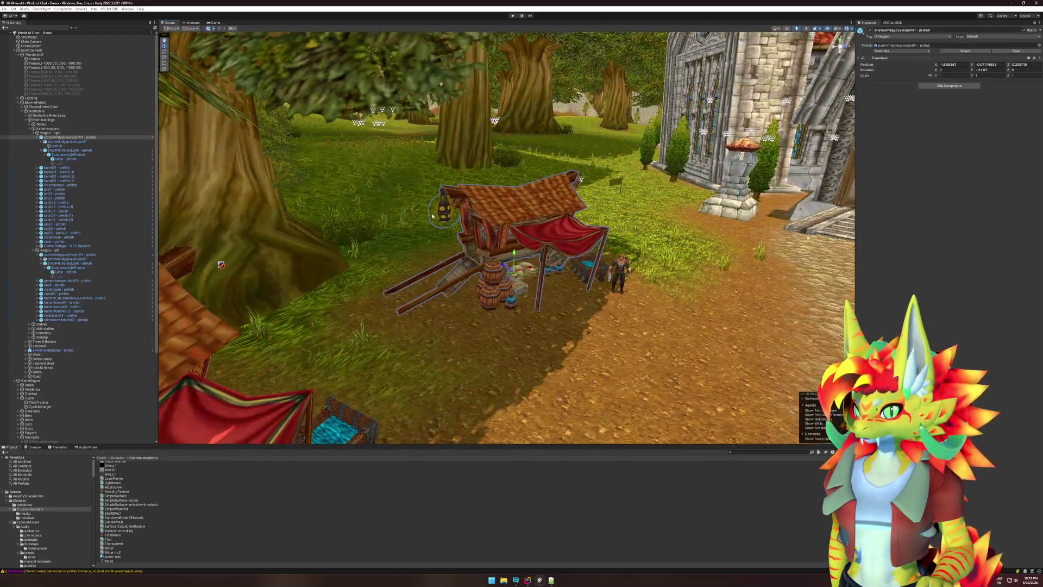
click(432, 216)
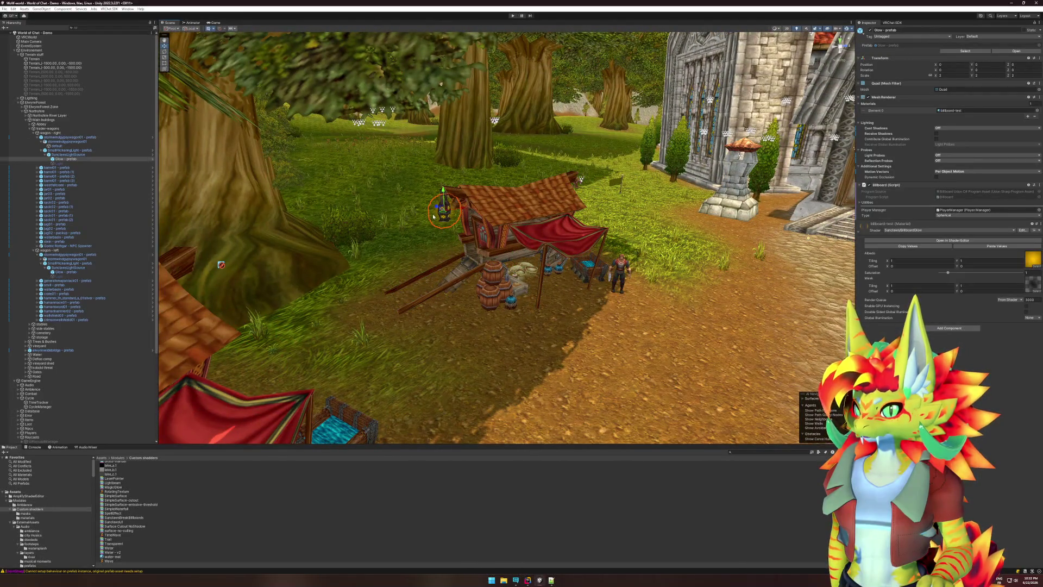
key(f)
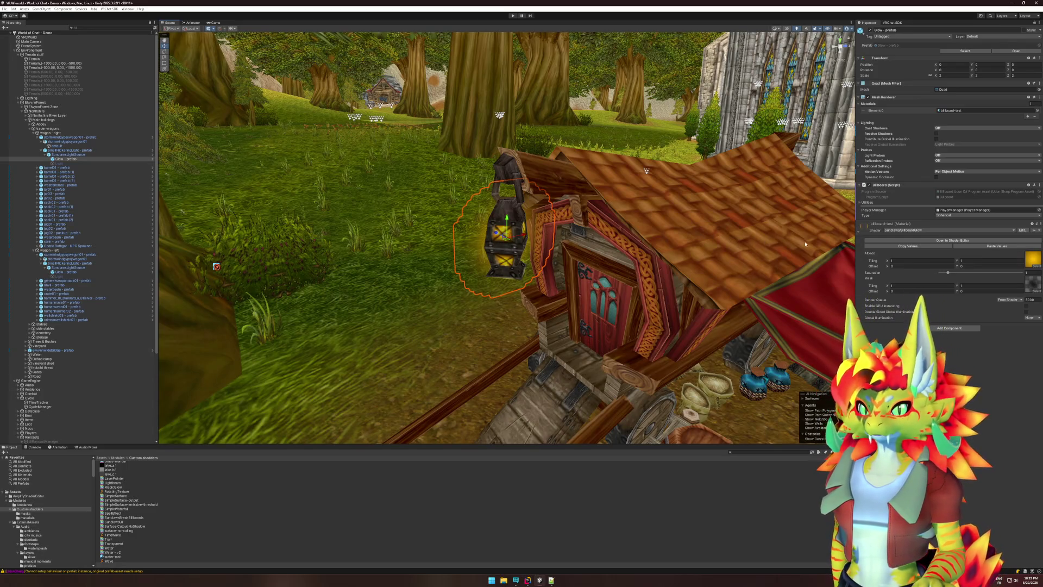
click(945, 241)
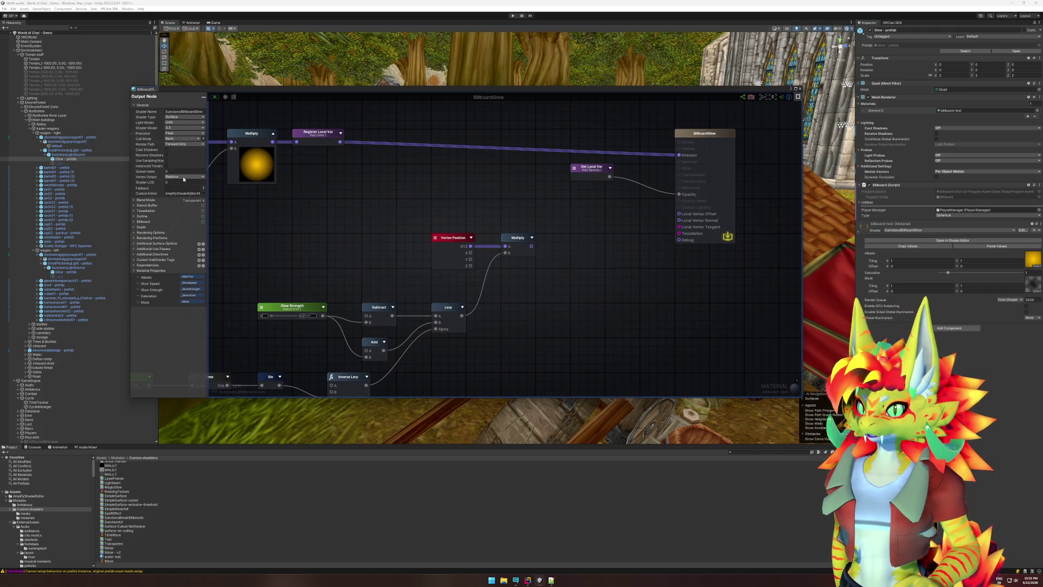
- Move the Get Local Var node slightly lower and bring the BillboardGlow output node into view
click(591, 175)
mouse_move(591, 175)
mouse_down()
mouse_move(590, 208)
mouse_move(592, 190)
mouse_up()
click(597, 228)
mouse_move(586, 228)
mouse_down()
mouse_move(687, 196)
mouse_move(427, 338)
mouse_up()
scroll(700, 195, down, 2)
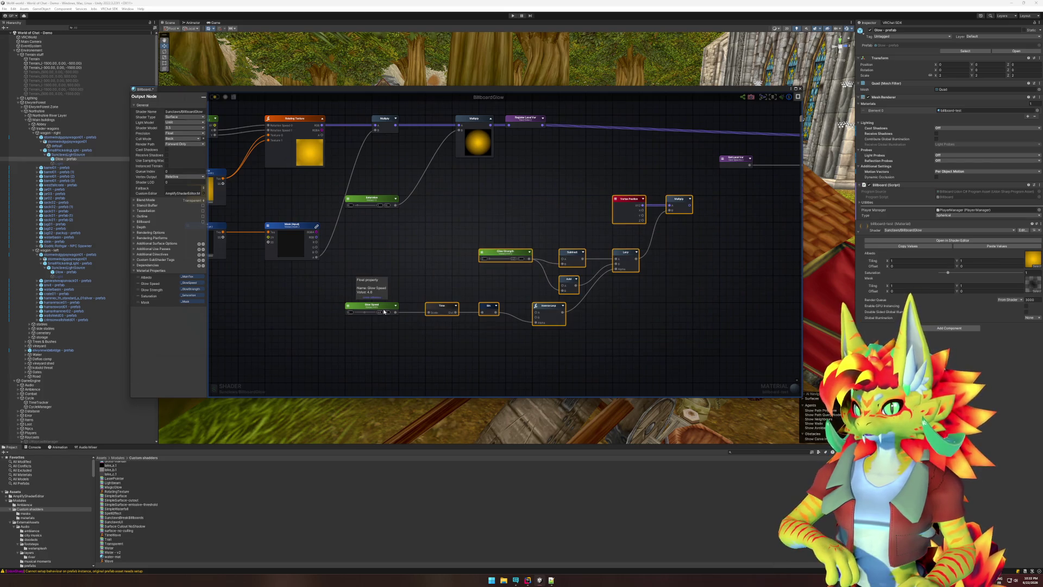
click(706, 220)
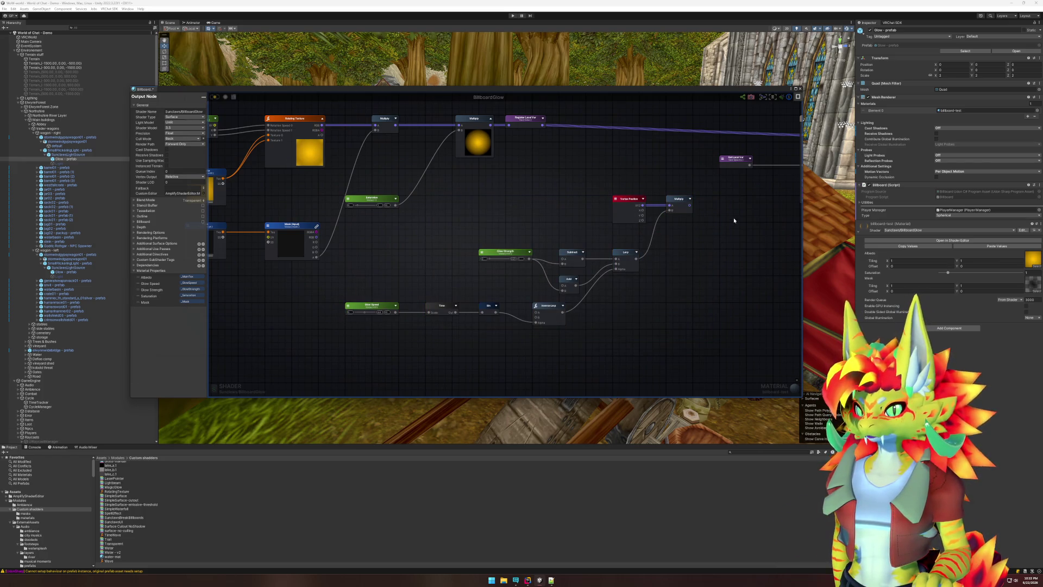
scroll(733, 217, up, 2)
key(f)
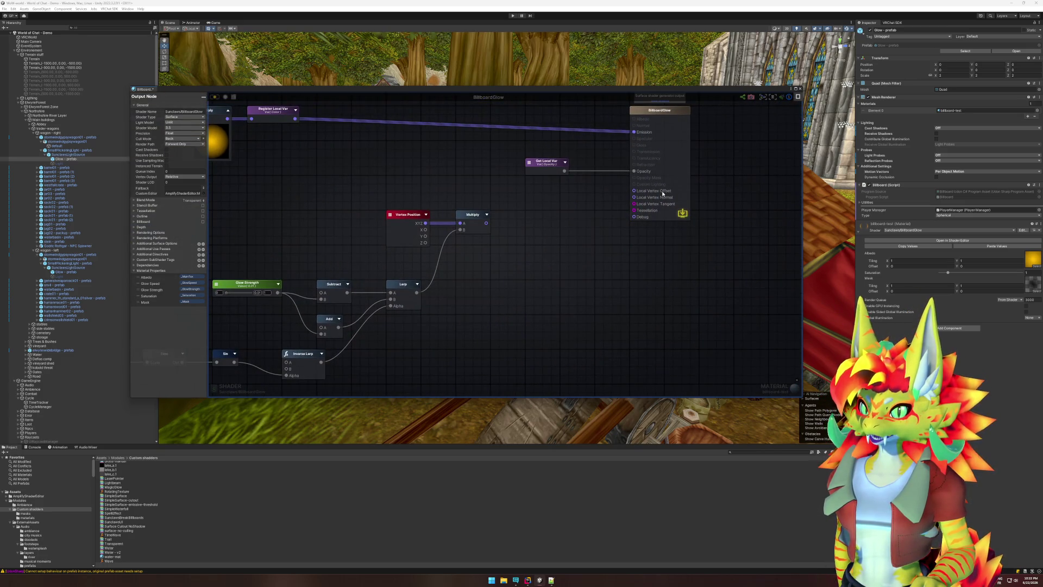
- Inspect the glow animation and Vertex Position nodes, then close the shader graph editor
mouse_move(531, 291)
mouse_down()
mouse_move(680, 226)
mouse_move(750, 220)
mouse_up()
mouse_move(292, 193)
mouse_down()
mouse_move(610, 310)
mouse_move(659, 316)
mouse_up()
shift+click(622, 155)
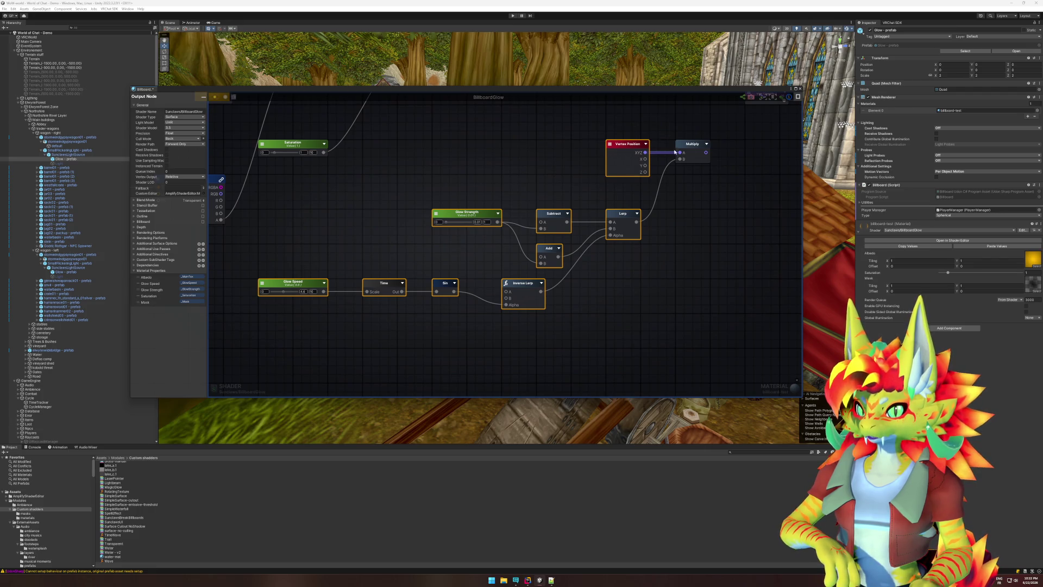
click(481, 140)
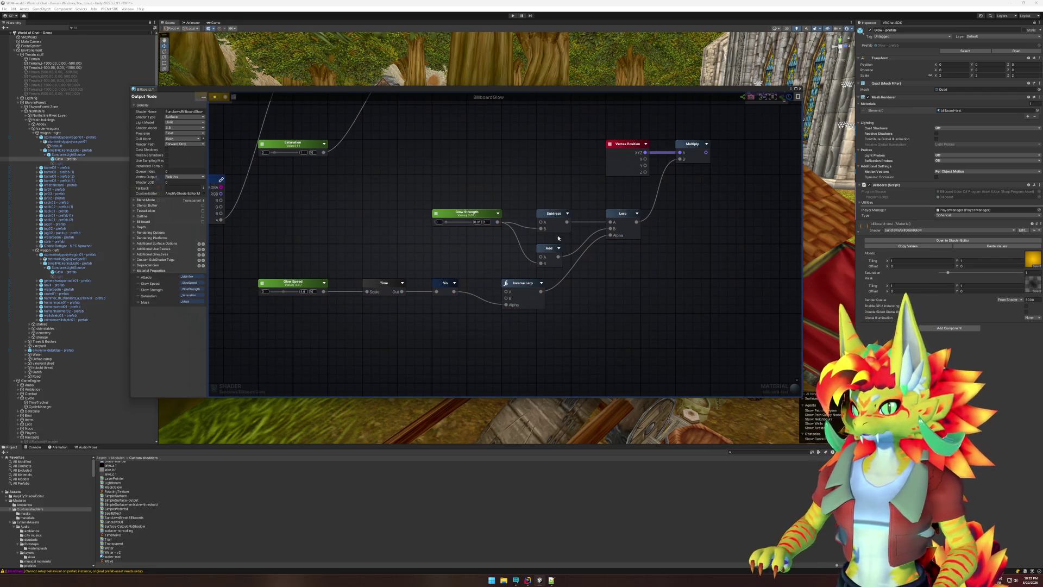
drag(721, 211, 491, 344)
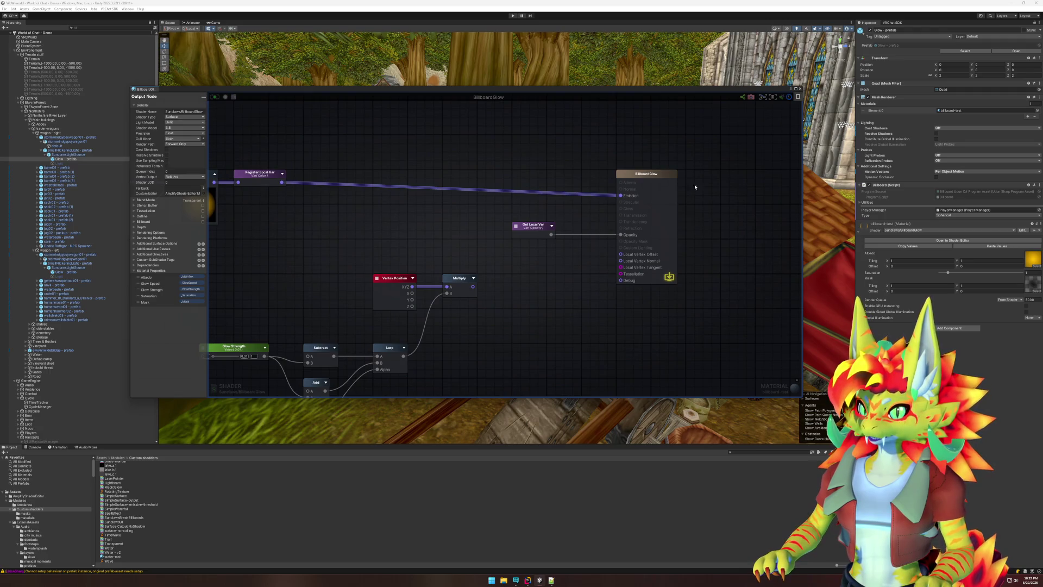
click(800, 88)
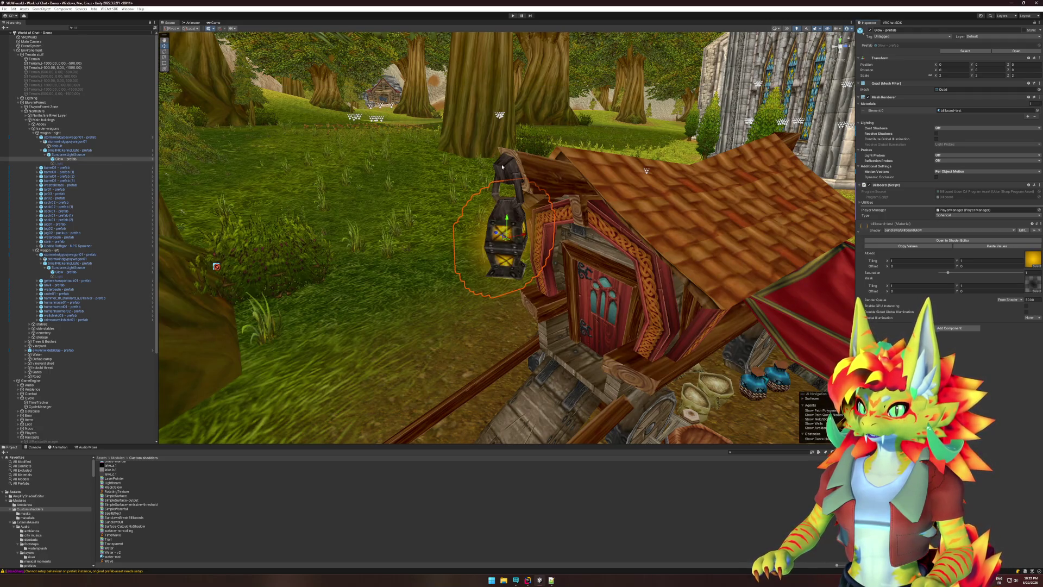
- Start Play mode and wait through the domain reload until the VRChat Client Simulator appears
click(513, 16)
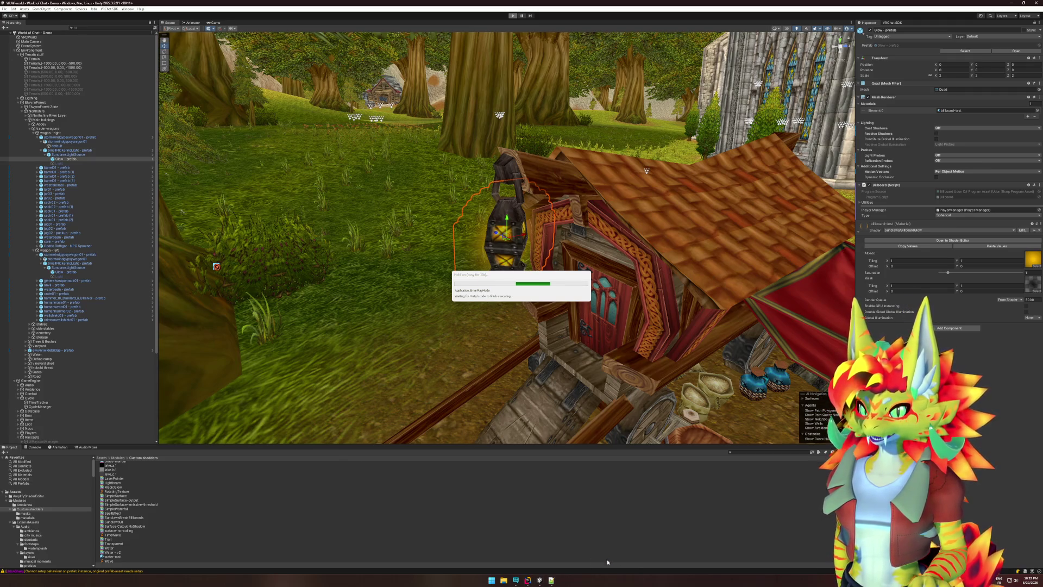
key(ctrl+shift+Escape)
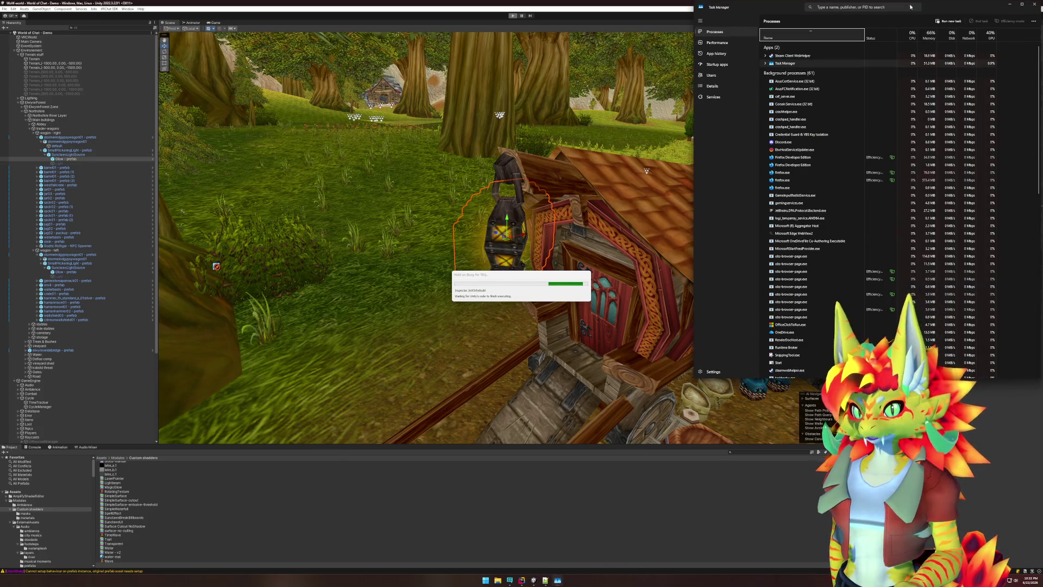
click(1034, 4)
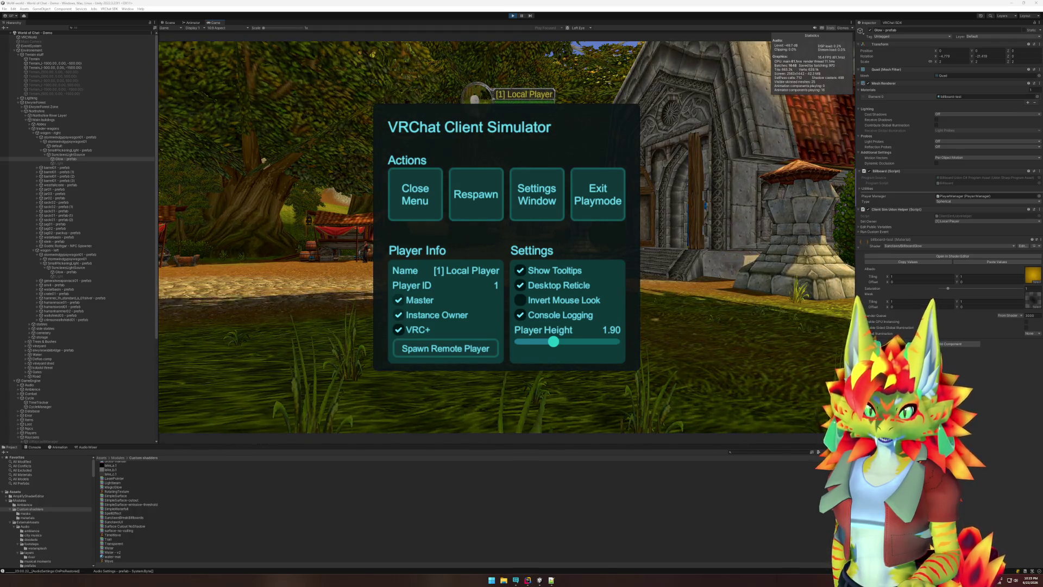
- Close the Client Simulator menu, view the glowing lanterns, then stop the play-mode test
key(super)
key(Escape)
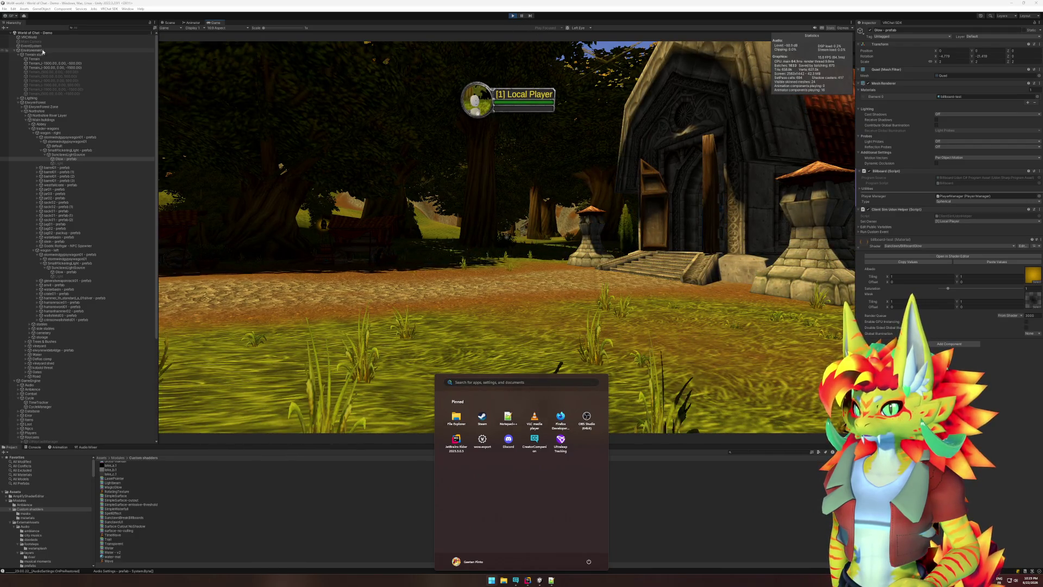
click(332, 204)
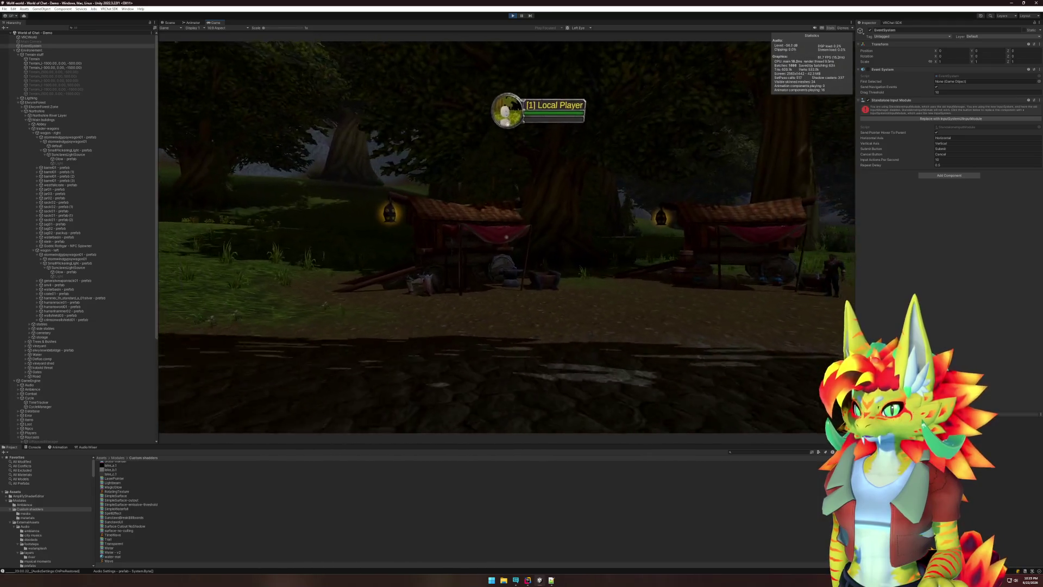
key(super)
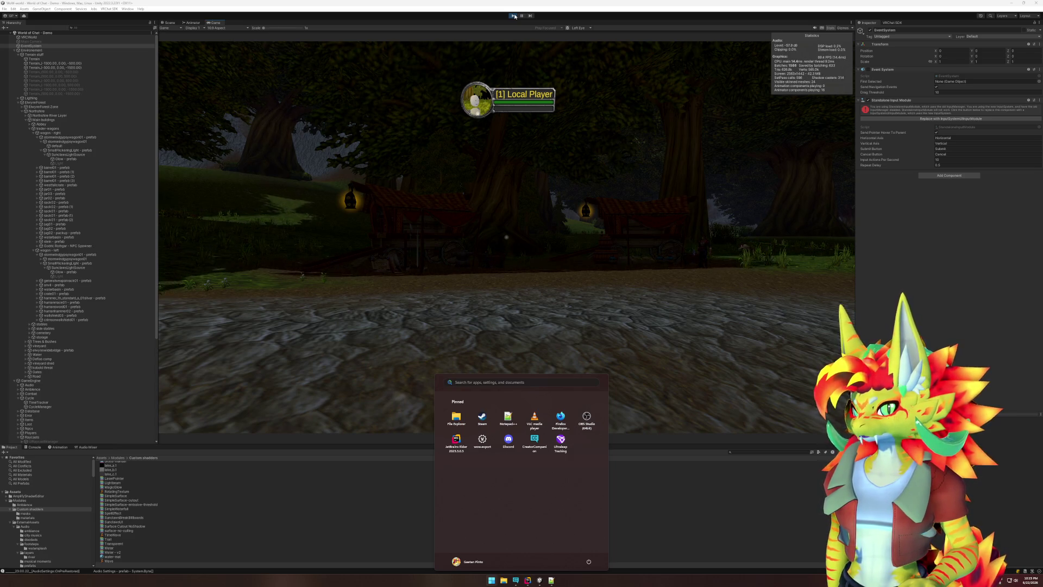
key(Escape)
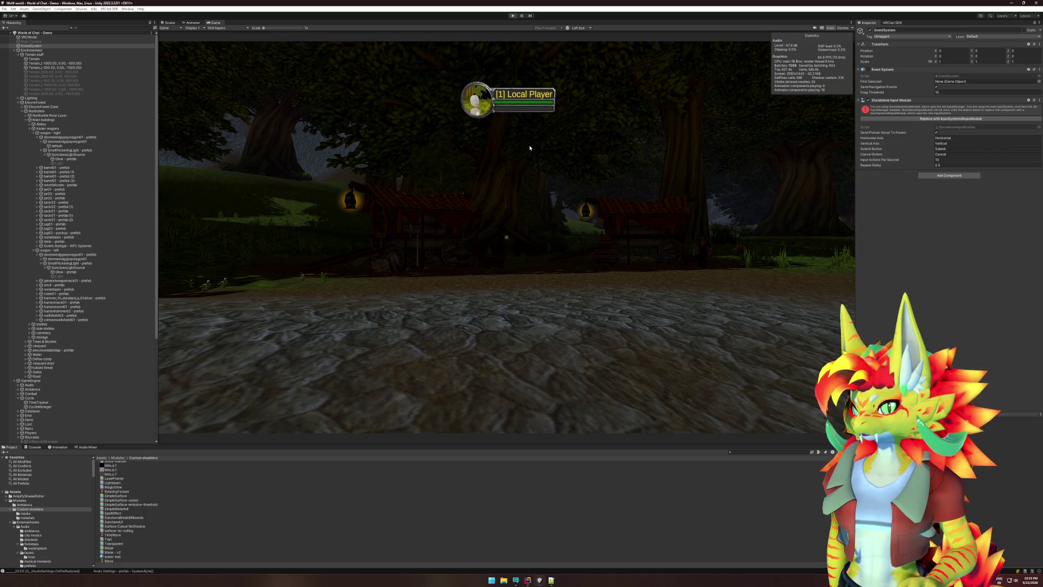
key(ctrl+p)
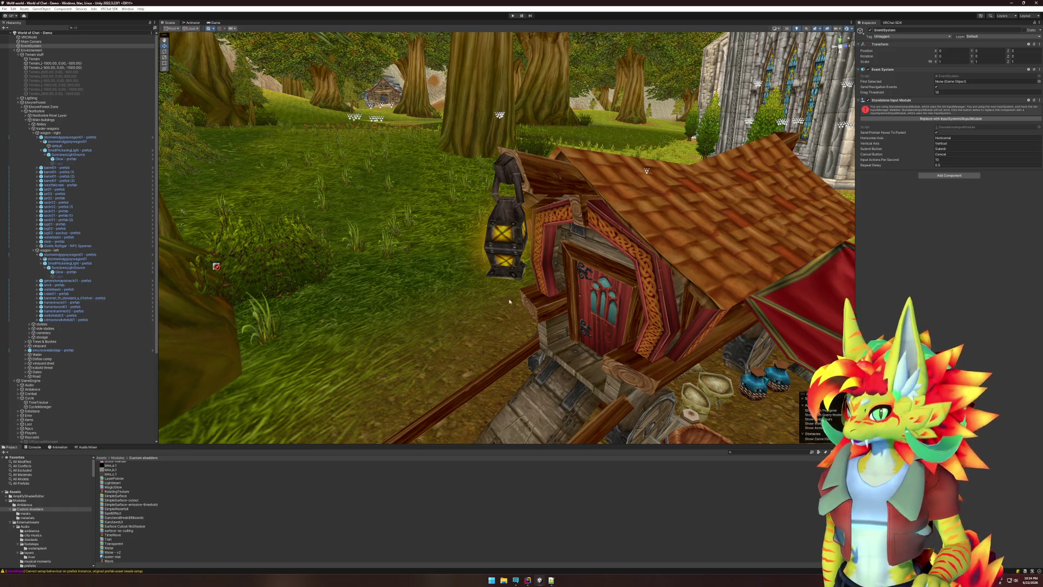
- Delete the stray white plane found beneath the terrain
scroll(510, 300, down, 10)
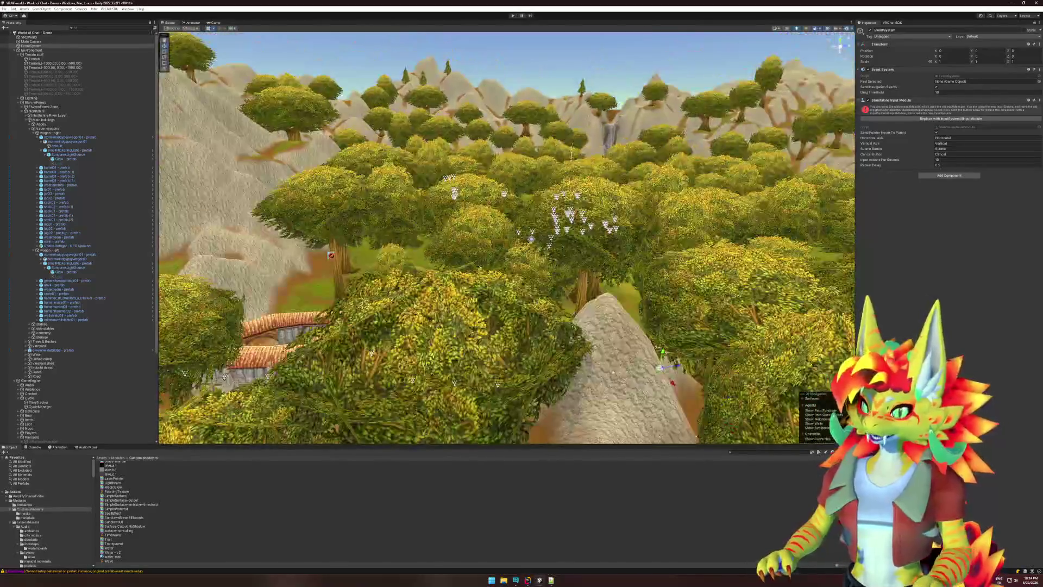
mouse_move(531, 239)
mouse_down()
mouse_move(625, 347)
mouse_move(633, 353)
mouse_move(644, 340)
mouse_up()
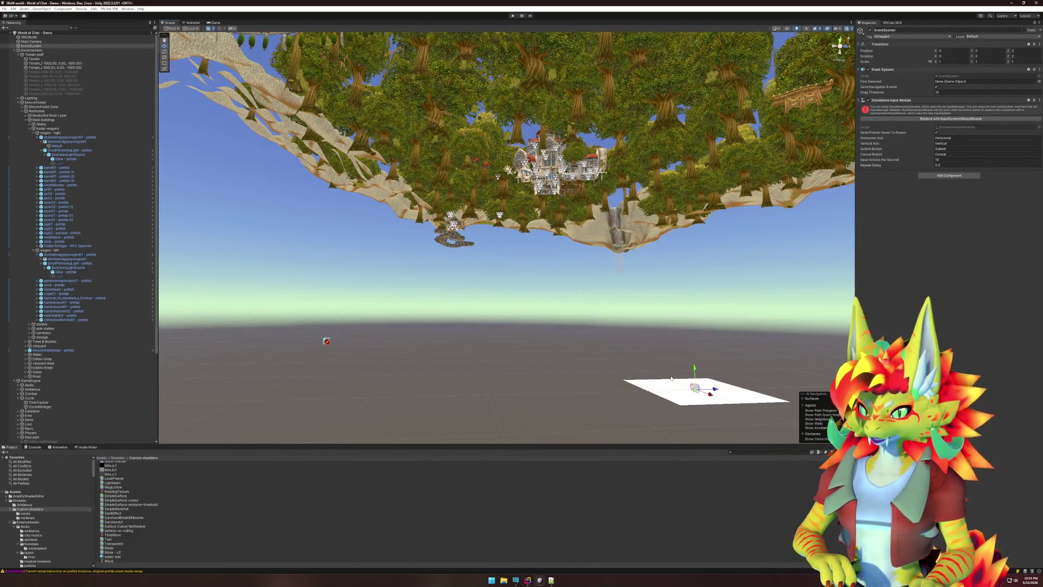
click(669, 382)
key(Delete)
- Re-frame the stormwindgypsywagon01 wagon and show the SunclawsBreakBillboards shader's settings
mouse_move(532, 279)
mouse_down()
mouse_move(498, 326)
mouse_move(522, 379)
mouse_move(516, 356)
mouse_move(537, 337)
mouse_up()
scroll(521, 378, up, 3)
click(463, 353)
key(f)
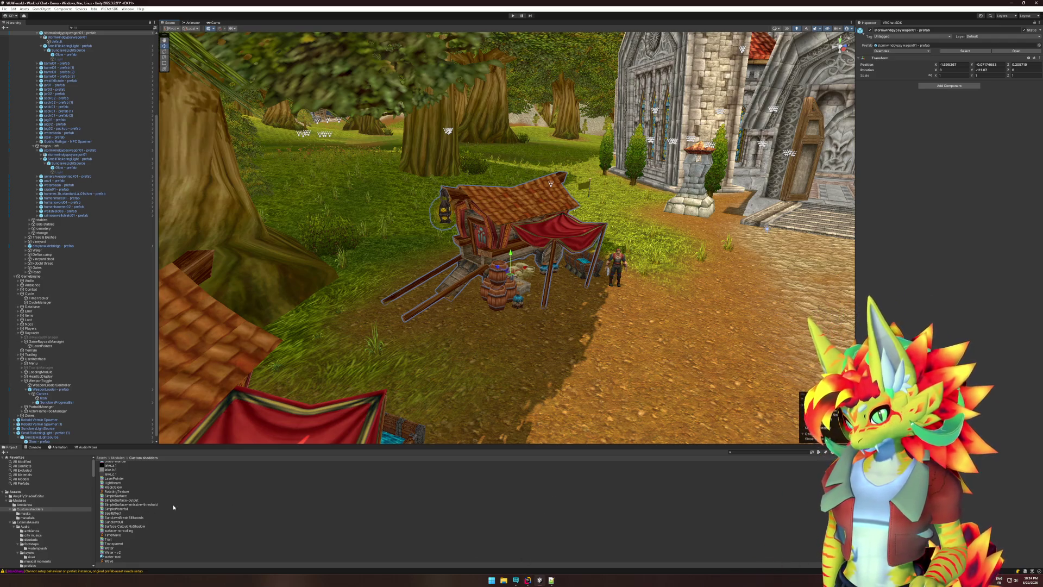
scroll(150, 495, up, 3)
scroll(131, 481, down, 3)
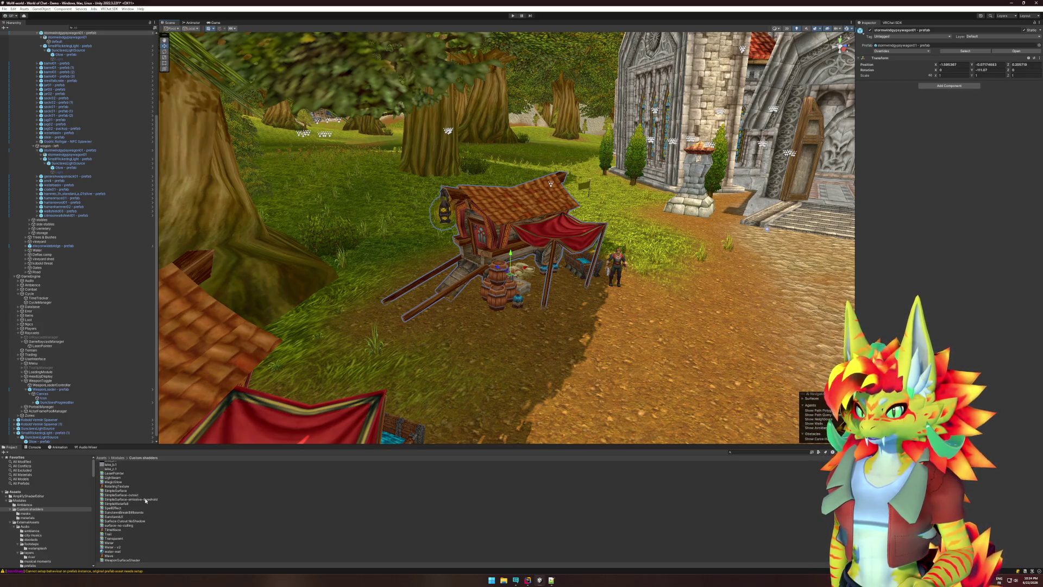
click(135, 512)
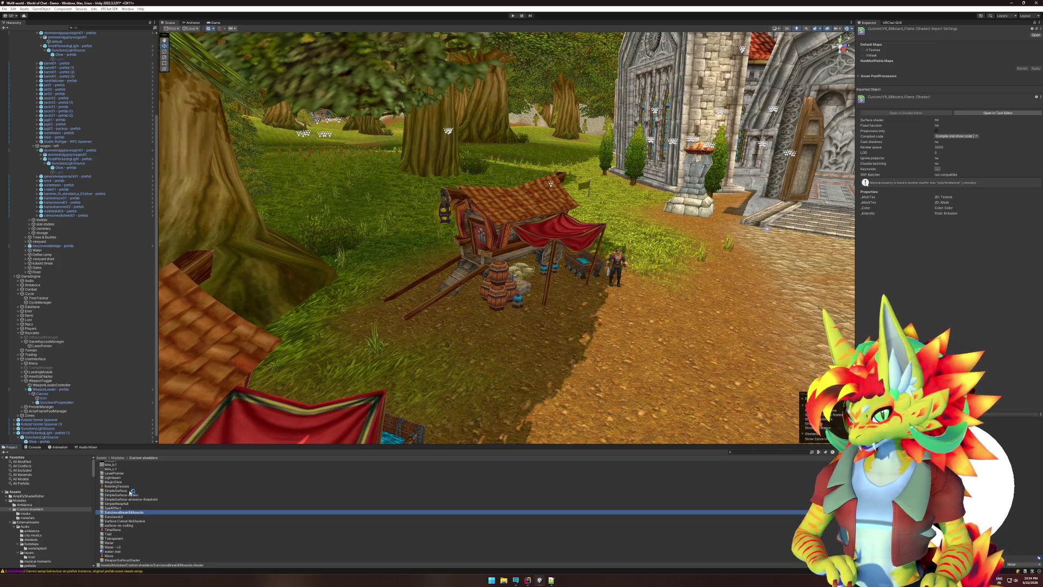
scroll(129, 484, up, 3)
- Add BananaBillboard to the shader selection, then bring JetBrains Rider to the front
ctrl+click(124, 471)
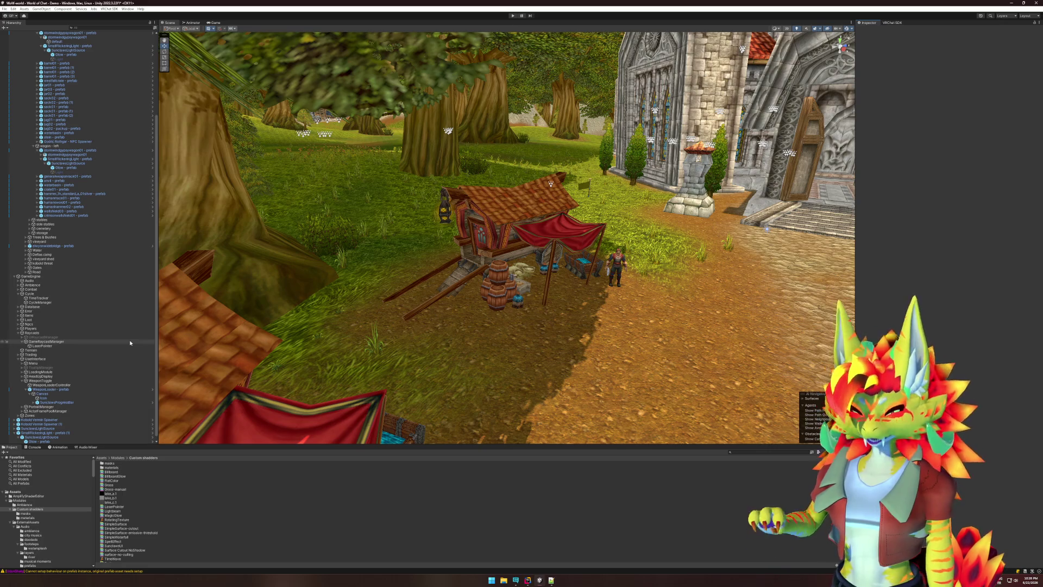
click(525, 580)
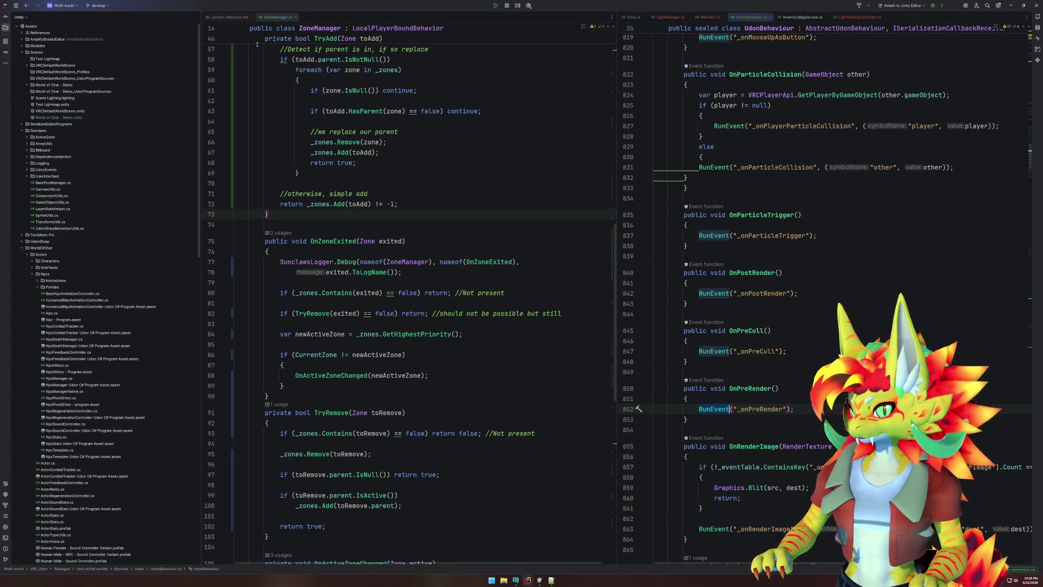
- Open the milestone.md notes and close the other open code file tabs
click(228, 17)
middle_click(705, 16)
middle_click(704, 16)
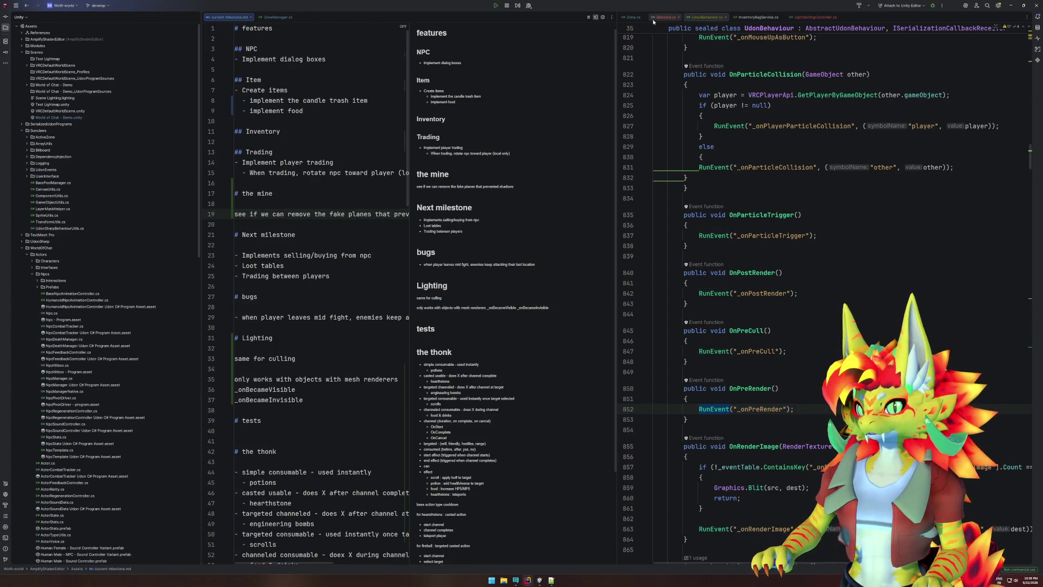
middle_click(704, 17)
middle_click(704, 16)
middle_click(668, 17)
middle_click(643, 17)
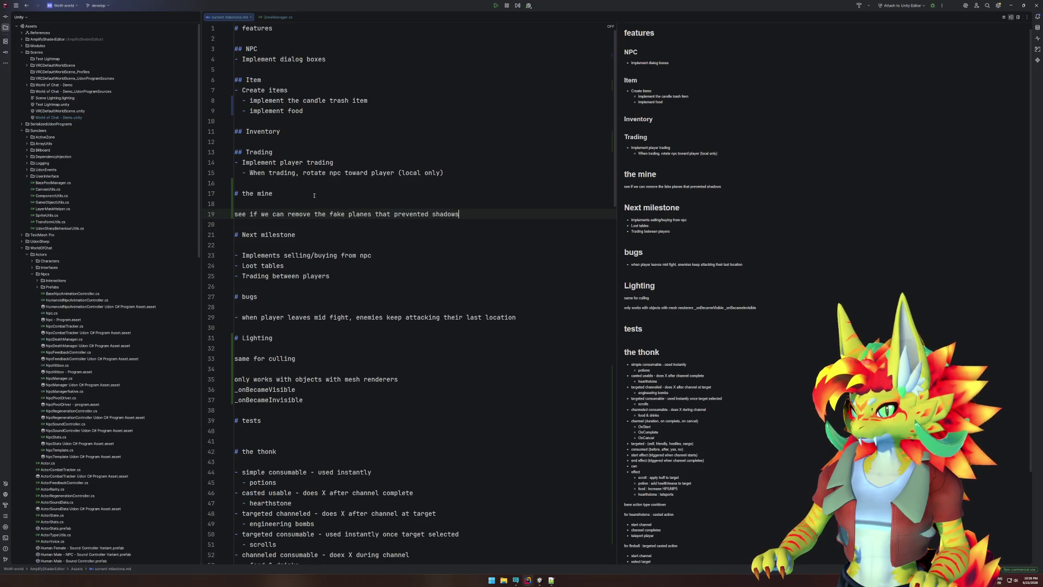
- Add a '# lighting' heading with tasks 'setup light system in the map' and 'create prefab for' glowy flickering lights
drag(383, 222, 369, 209)
click(368, 208)
click(284, 184)
key(Return)
key(Return)
key(Up)
text(# )
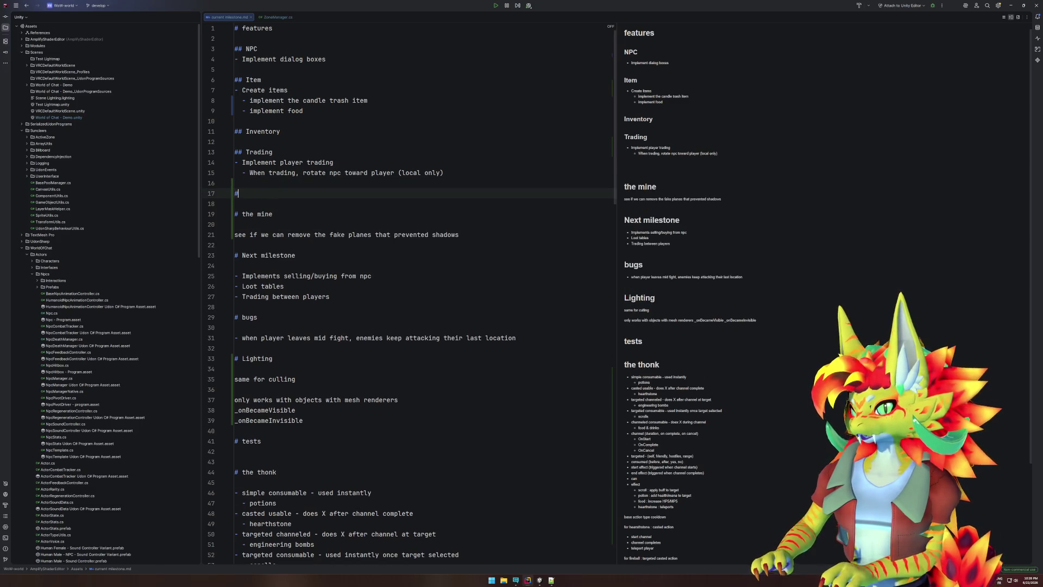
text(lighting)
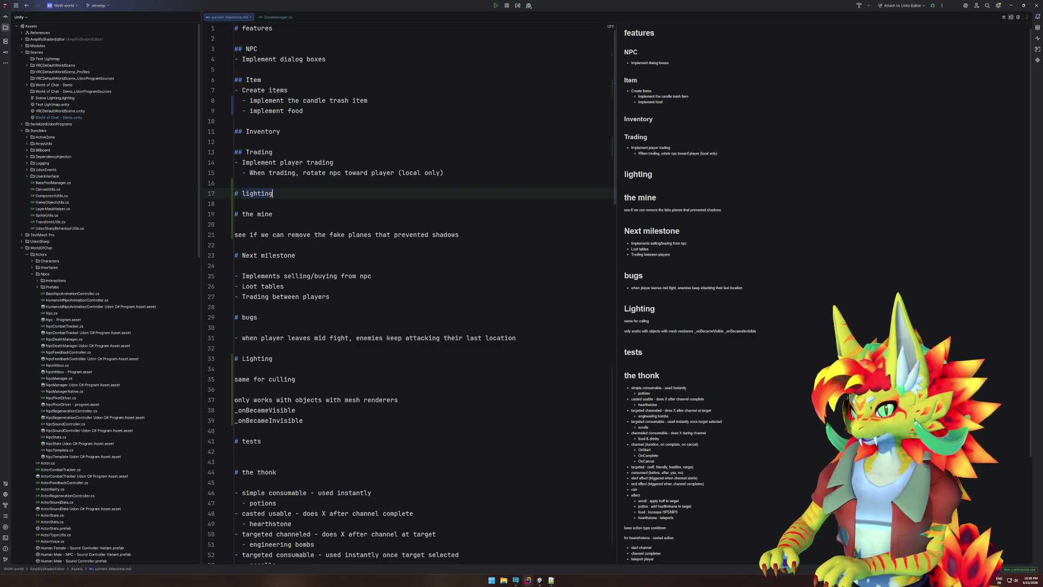
key(Return)
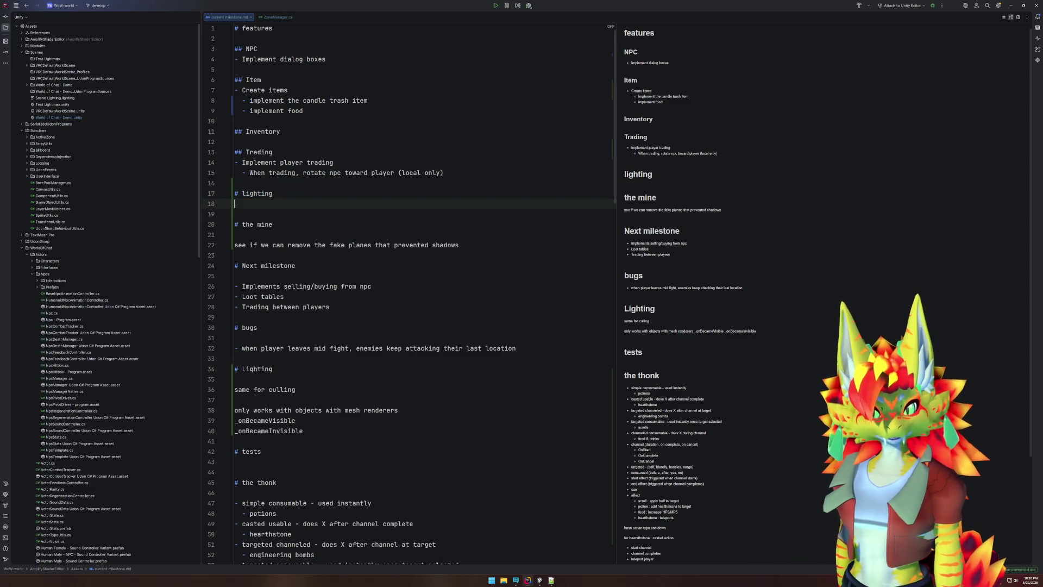
text(setu)
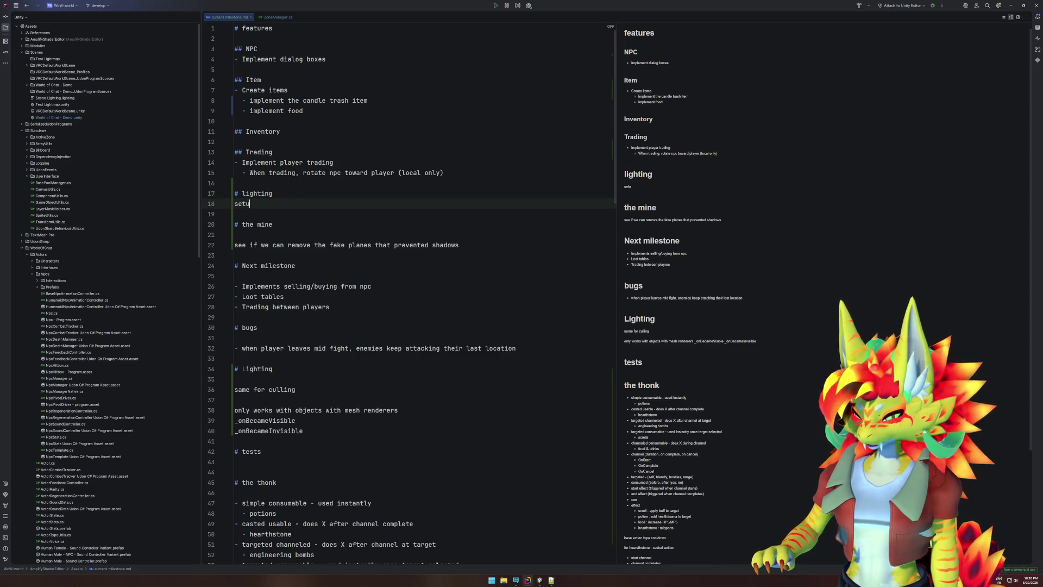
text(p light syst)
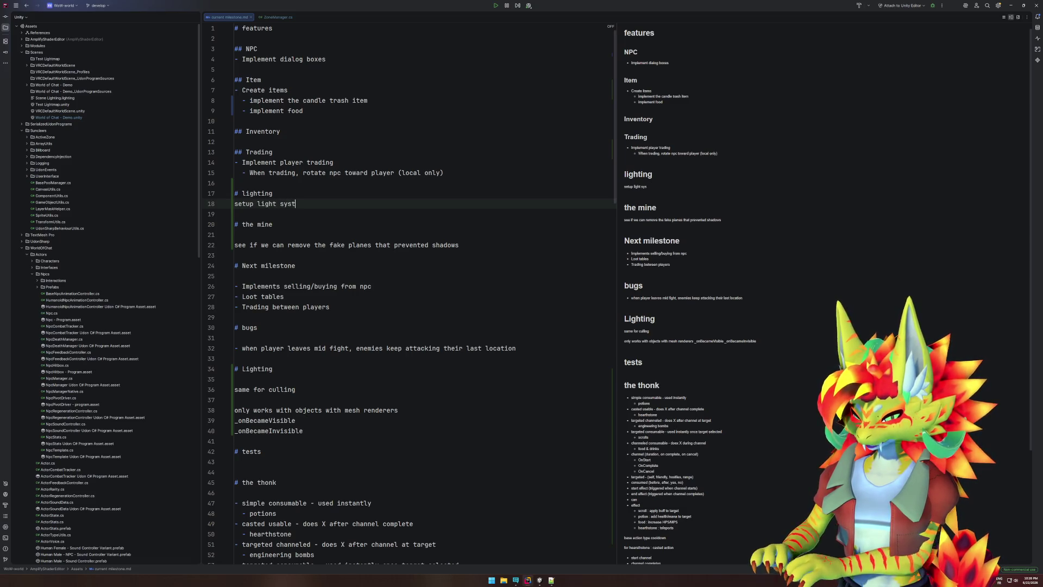
text(em in)
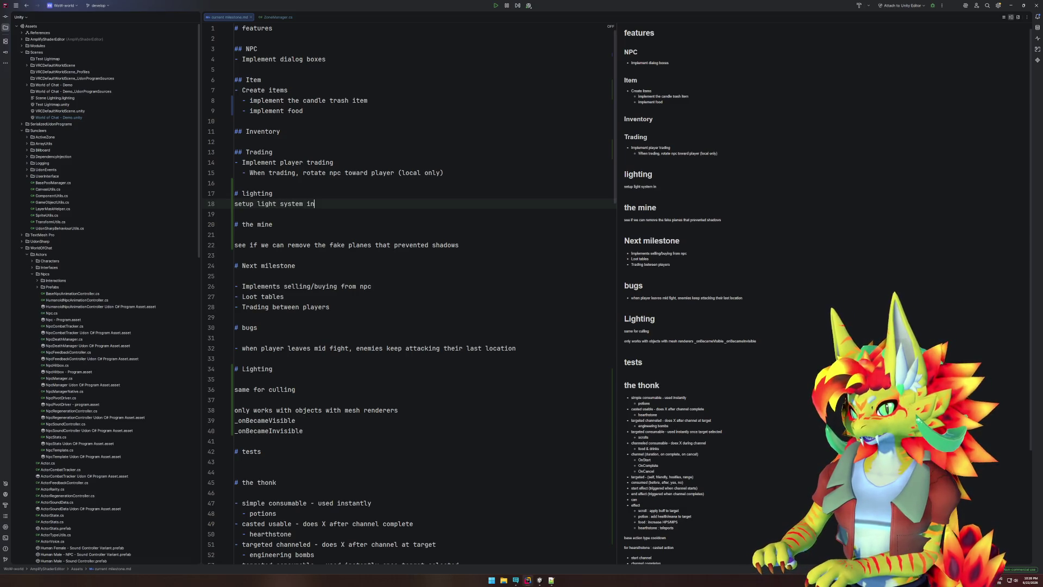
key(BackSpace)
key(BackSpace)
key(BackSpace)
text(in the map)
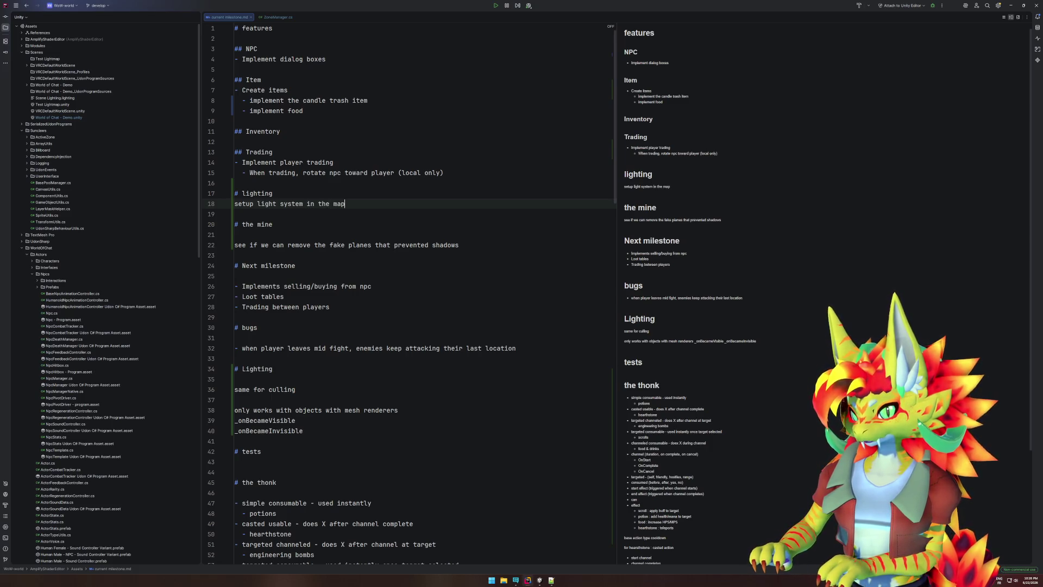
key(Return)
key(Return)
text(create prefab for)
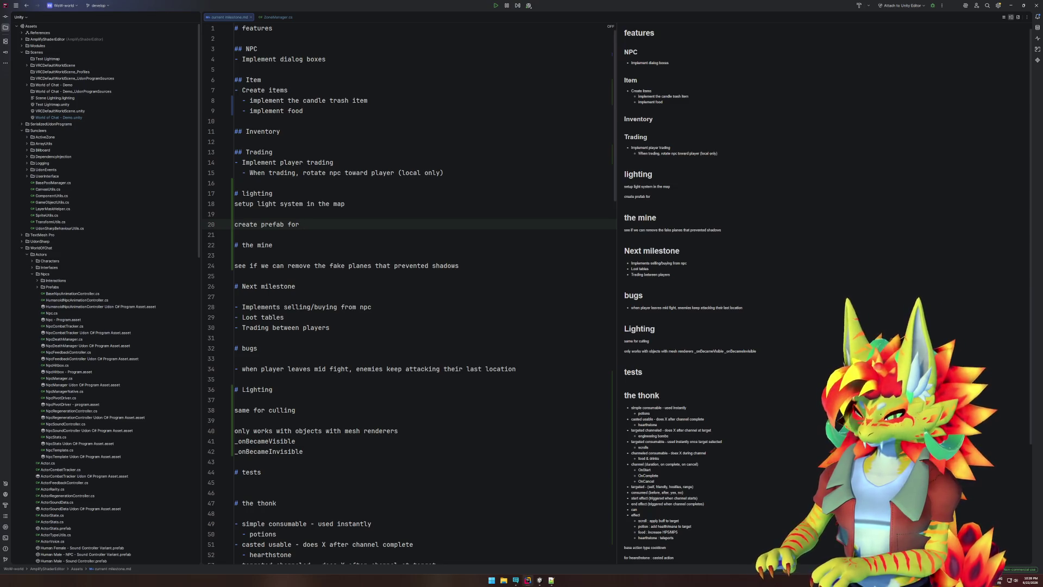
text( glow light)
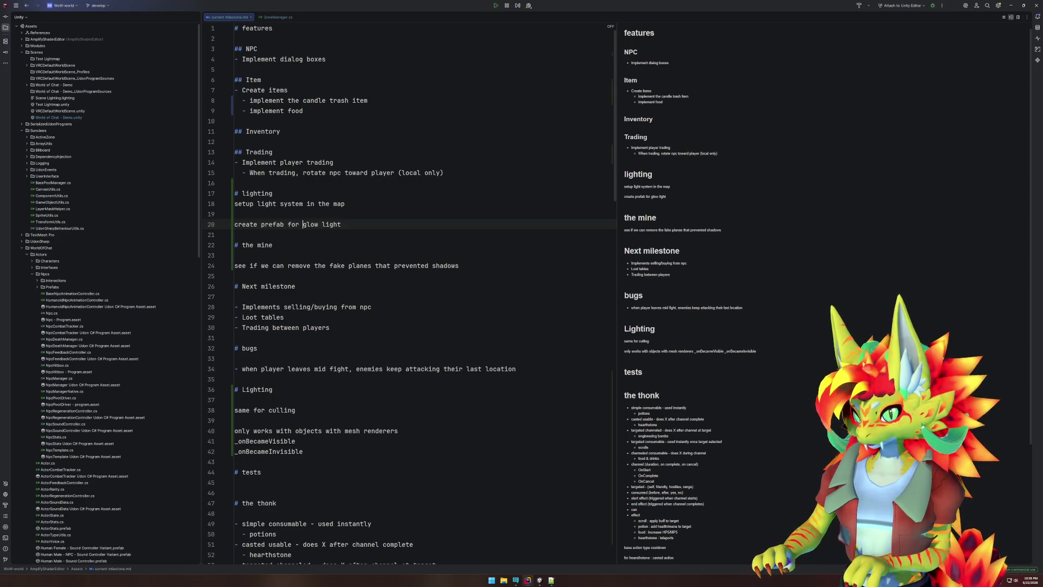
text(y)
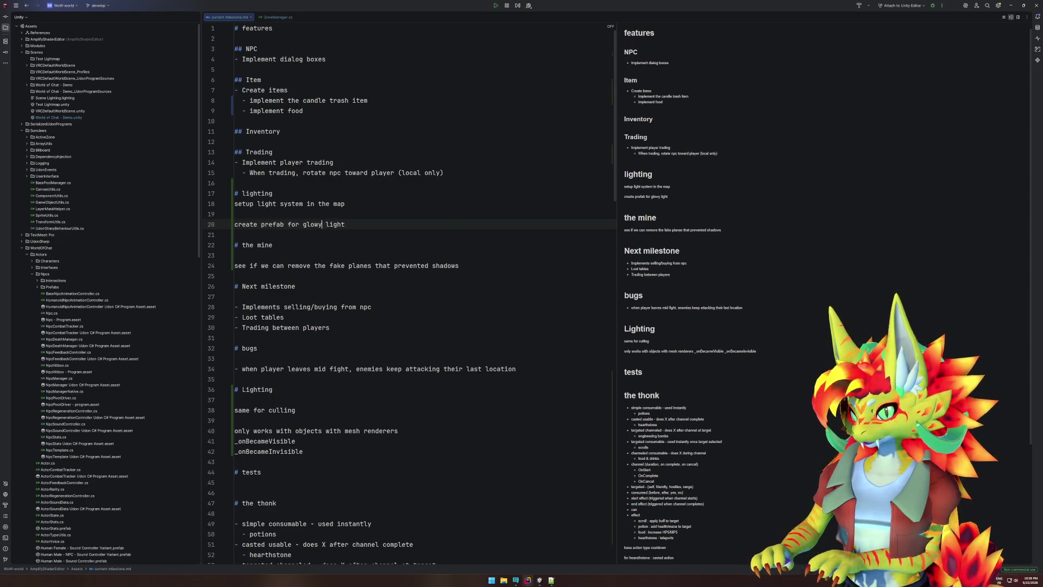
text(flicker)
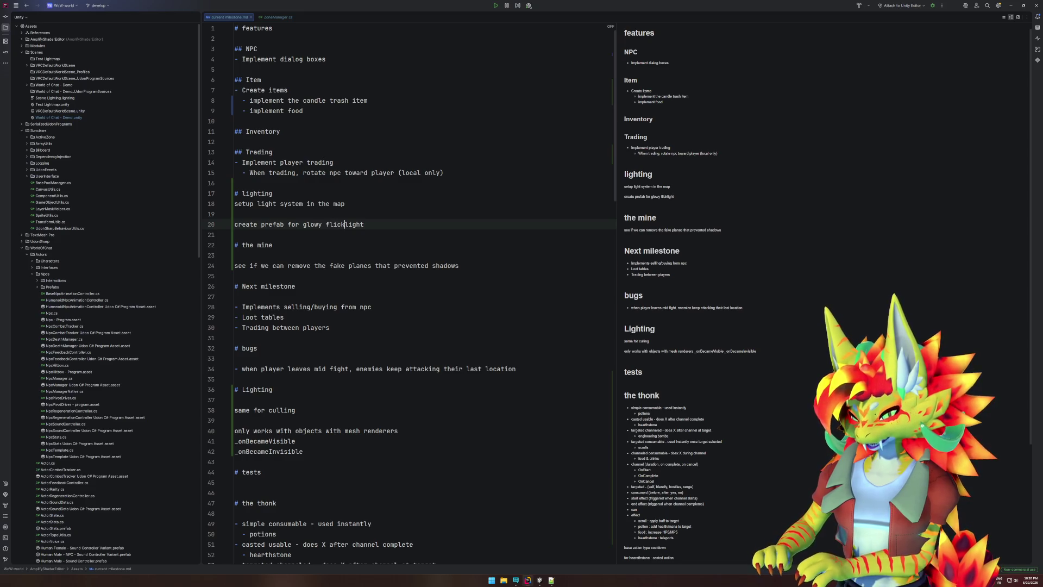
text(ing )
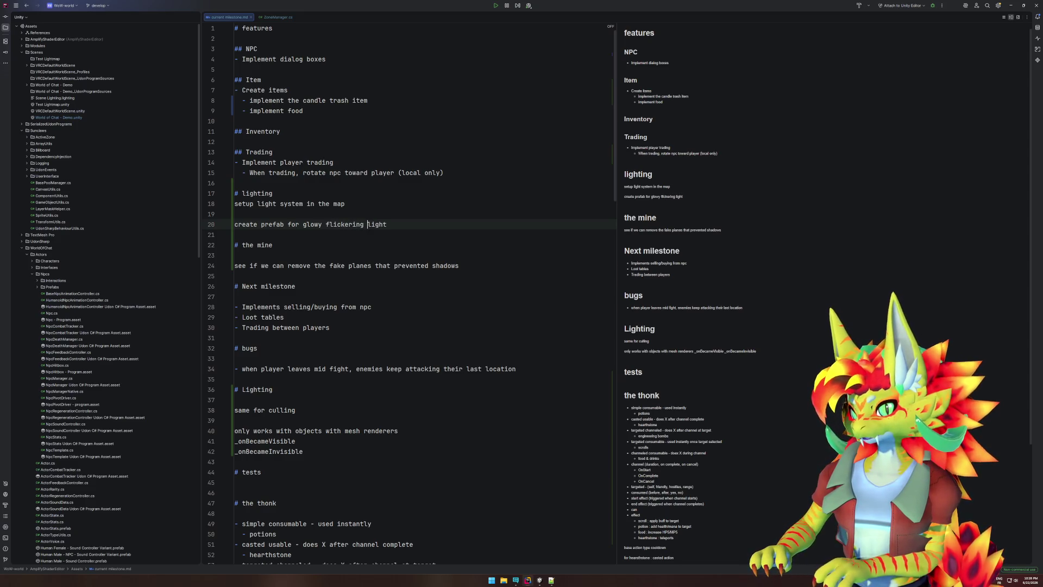
text(s)
- Move the glowy flickering lights task above the light-system task, delete the blank line, and select both
key(Down)
key(Up)
key(Down)
key(Down)
key(Up)
key(Up)
key(Home)
key(alt+shift+Up)
key(alt+shift+Up)
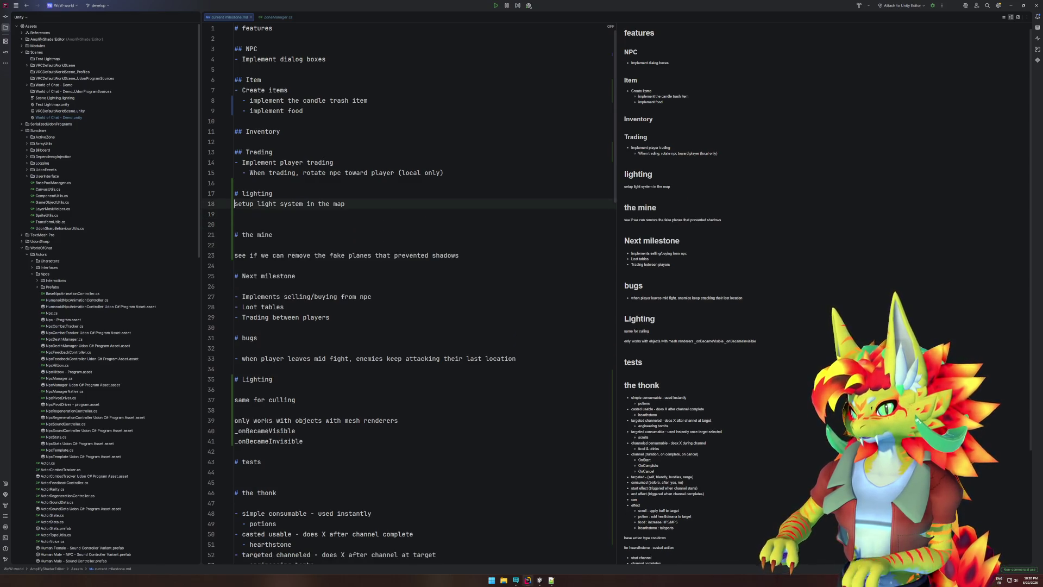
key(Down)
key(shift+Home)
click(328, 228)
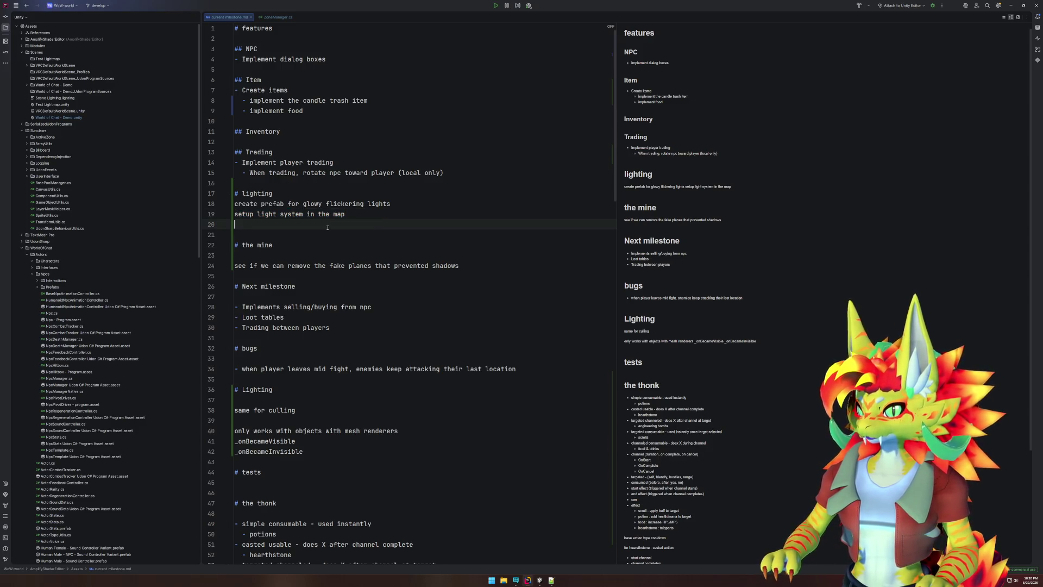
key(Delete)
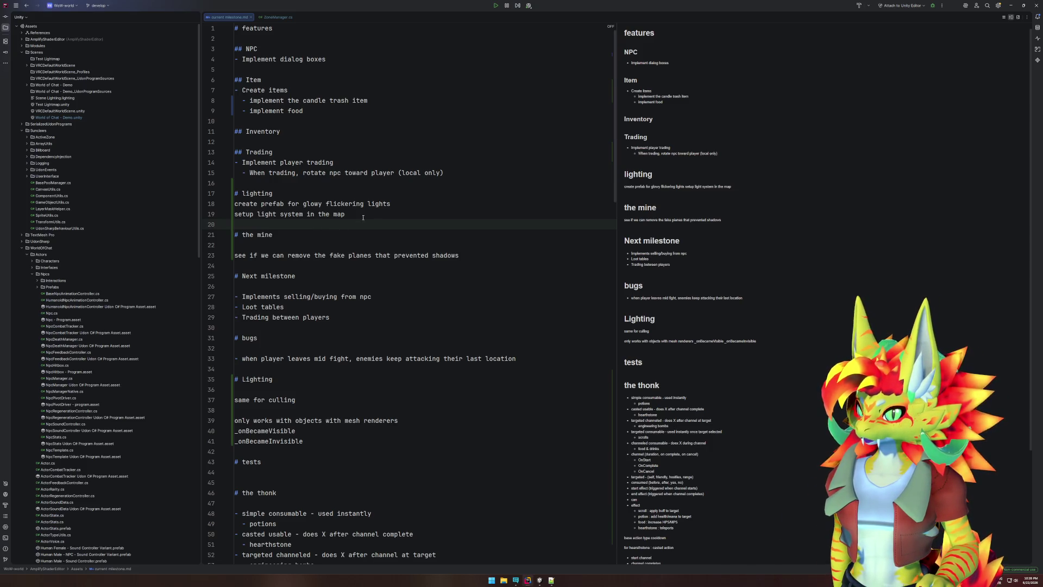
drag(363, 217, 231, 205)
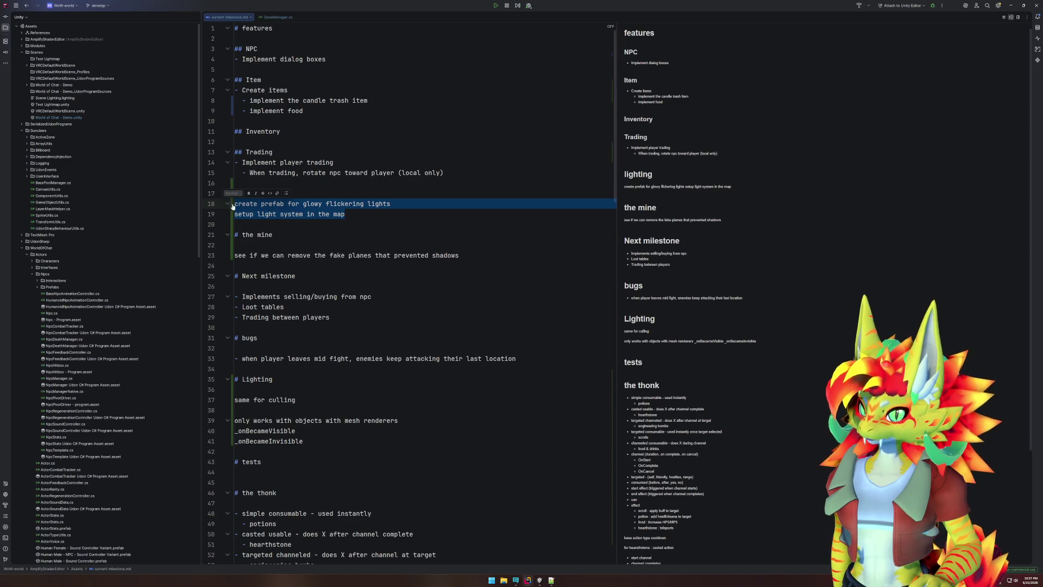